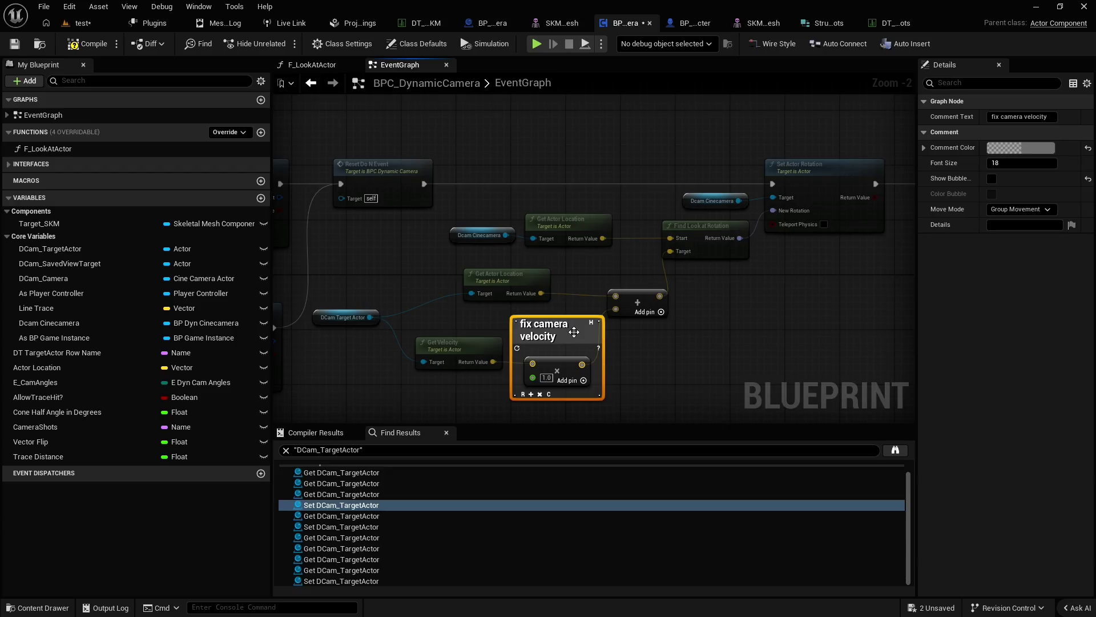
Delete the 'fix camera velocity' comment and screen-capture the look-at node area.
key(Delete)
mouse_move(663, 360)
mouse_down()
mouse_move(631, 326)
mouse_move(668, 311)
mouse_move(676, 322)
mouse_up()
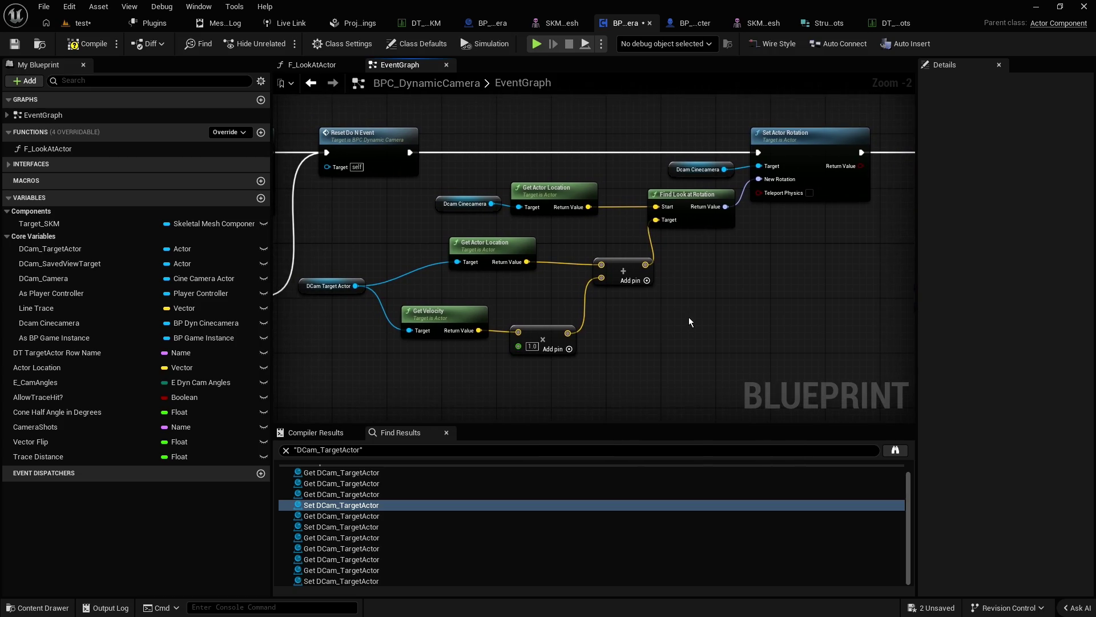
key(super+shift+s)
mouse_move(289, 106)
mouse_down()
mouse_move(349, 152)
mouse_move(831, 384)
mouse_move(892, 392)
mouse_up()
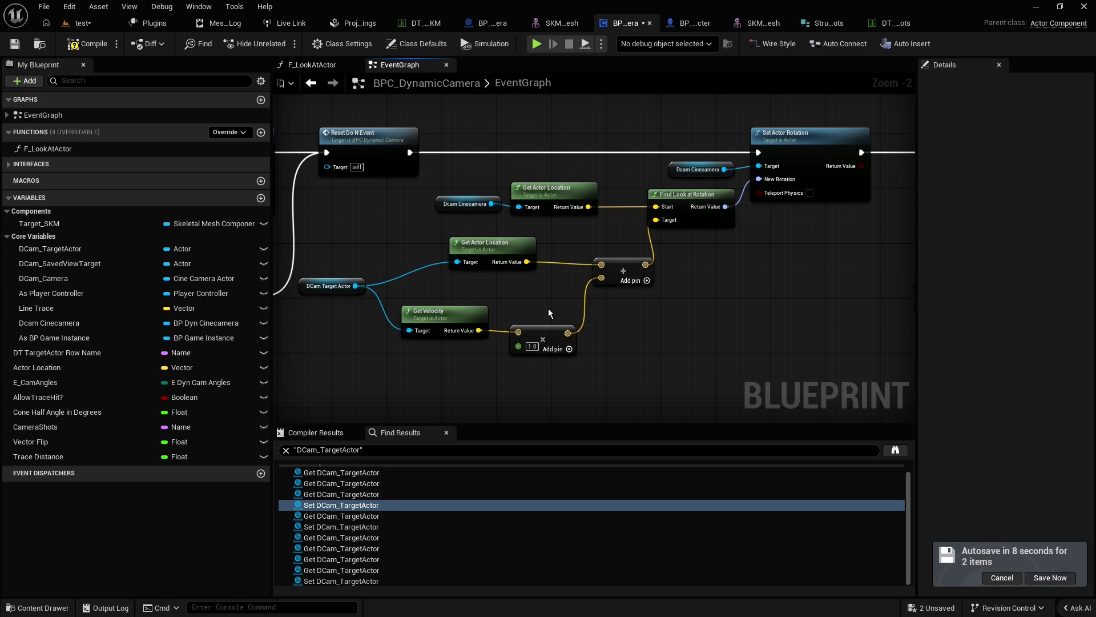
Find the Trace Failed comment box and drag it up-left, away from the IsValid wire.
scroll(657, 311, down, 6)
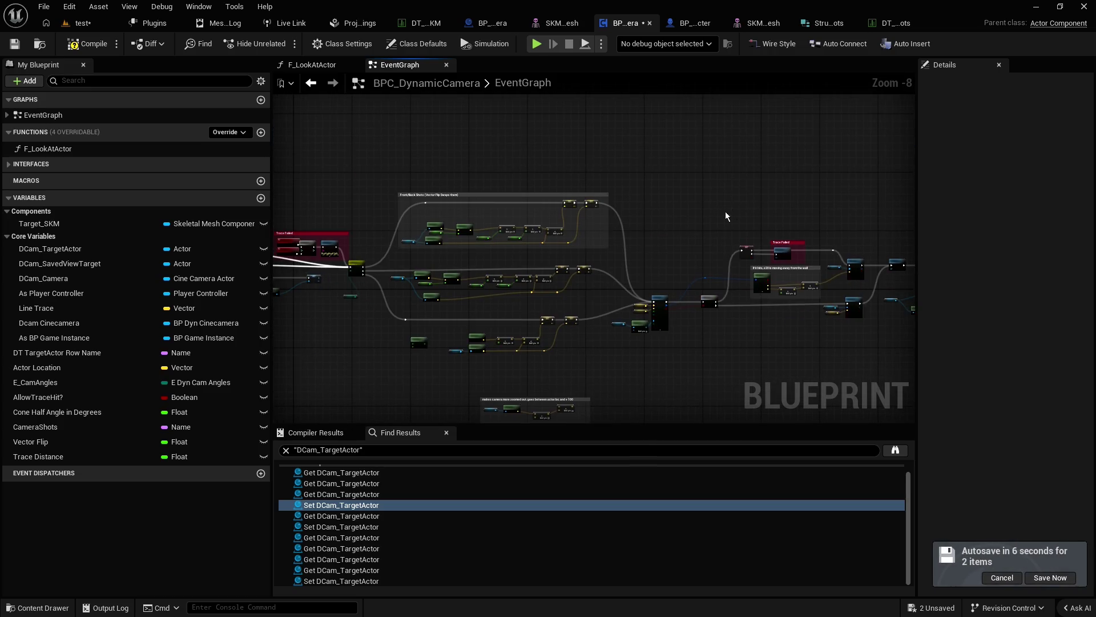
drag(585, 206, 827, 203)
scroll(500, 209, up, 4)
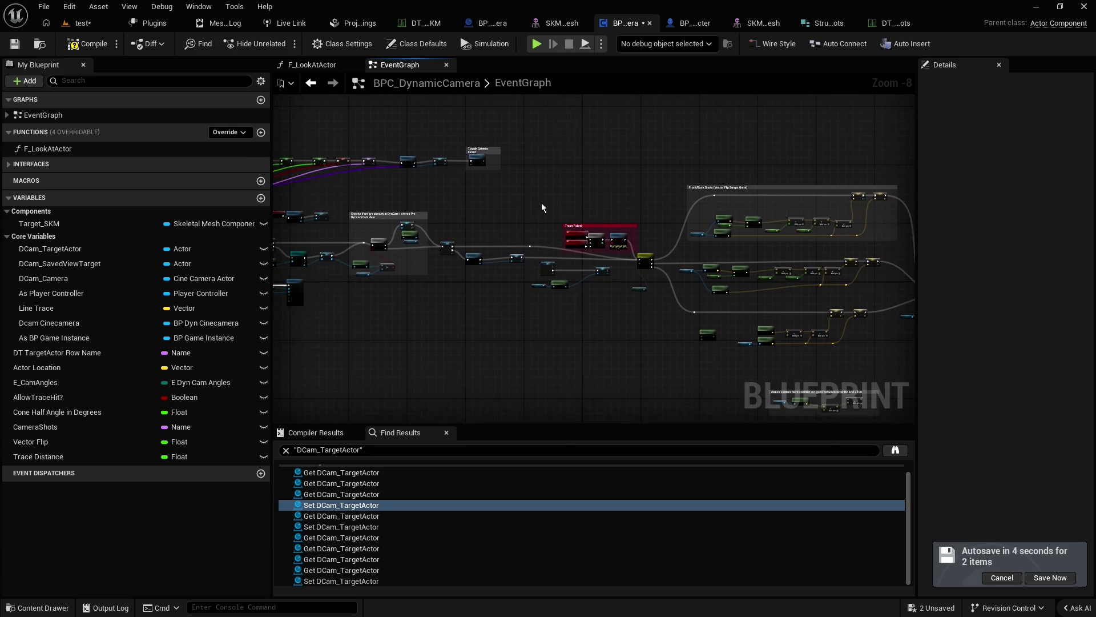
mouse_move(514, 241)
mouse_down()
mouse_move(559, 217)
mouse_move(521, 213)
mouse_move(647, 212)
mouse_move(561, 207)
mouse_up()
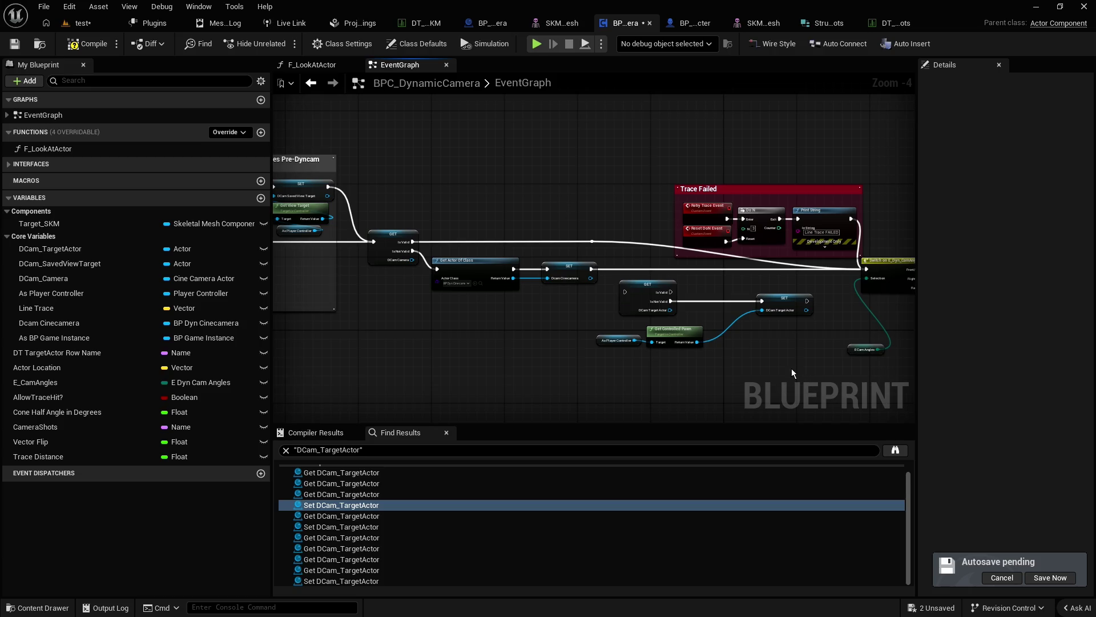
drag(791, 372, 611, 286)
scroll(584, 333, up, 1)
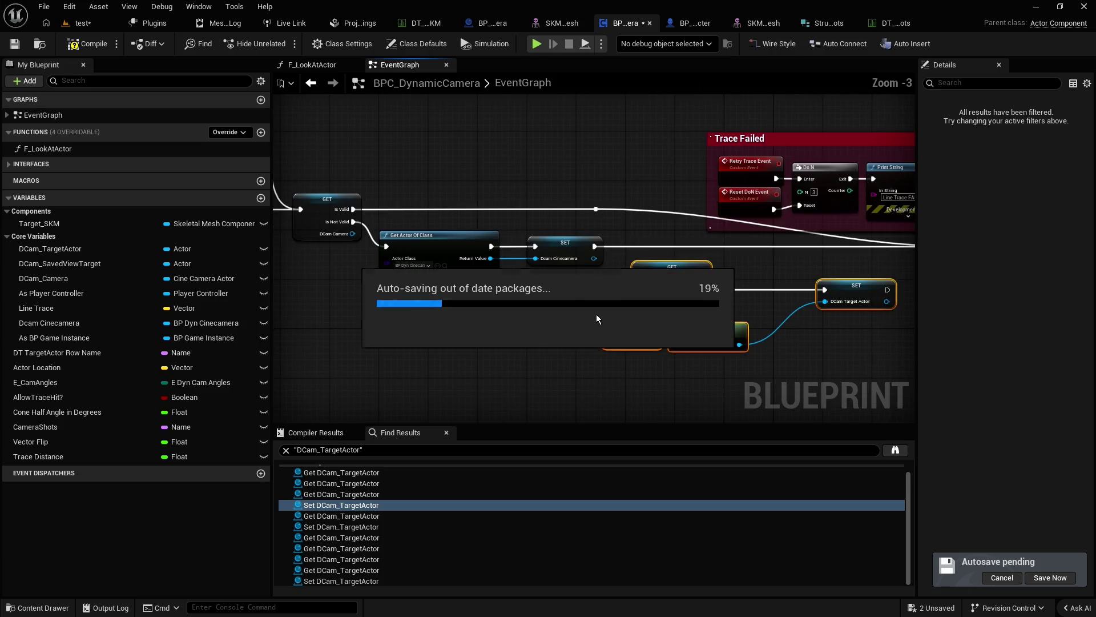
click(717, 329)
scroll(718, 329, down, 1)
drag(711, 314, 621, 304)
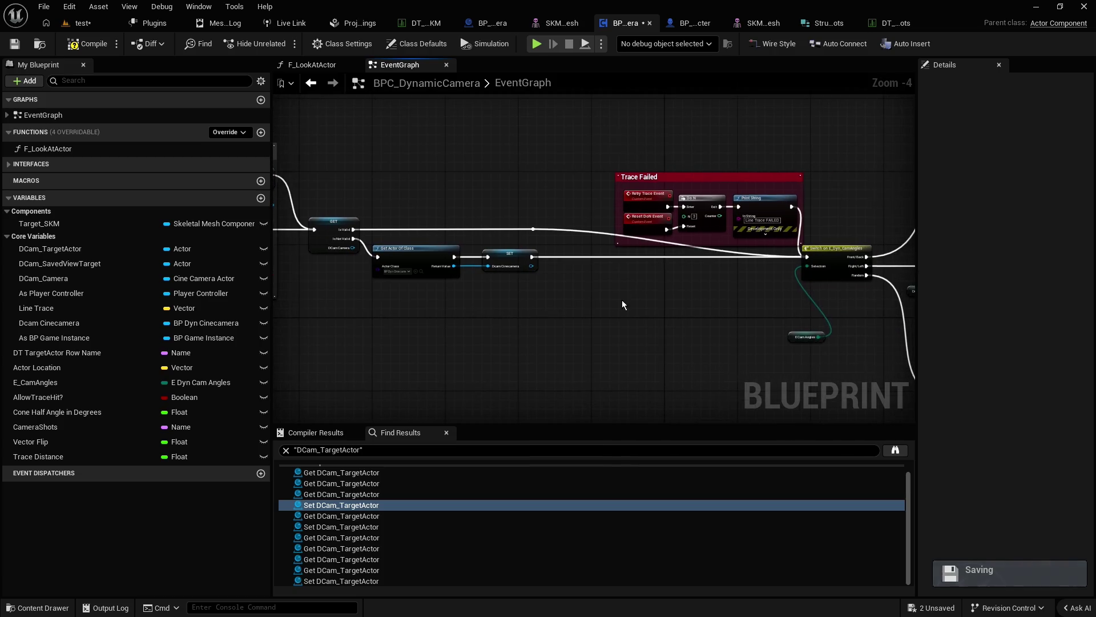
drag(719, 179, 700, 137)
click(526, 196)
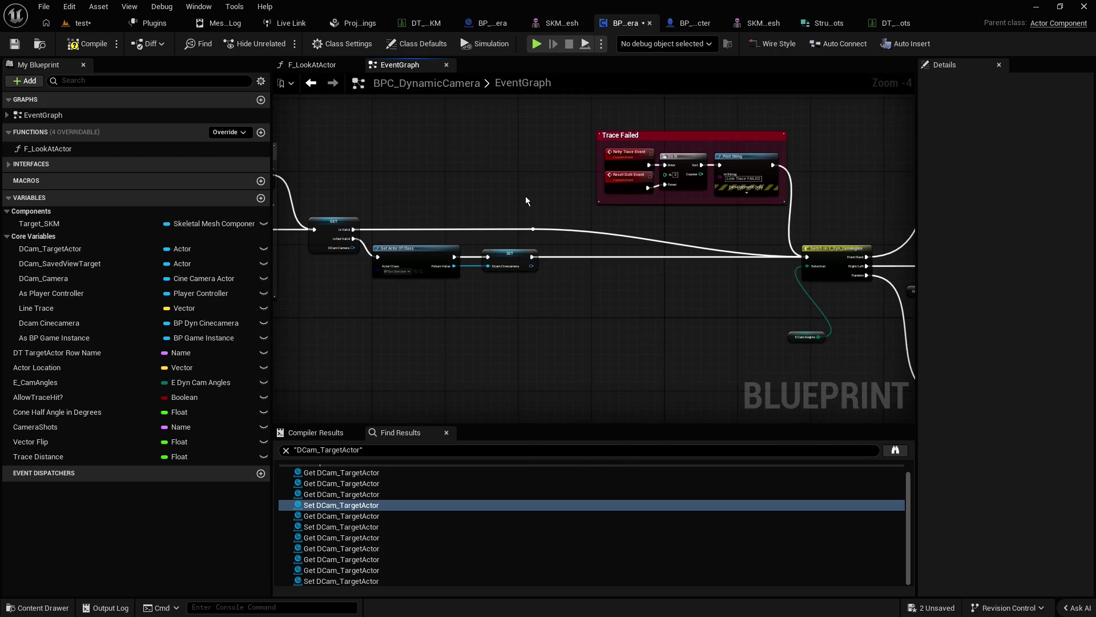
Delete the old reroute knot on the IsValid wire and frame the Get Actor Of Class and SET nodes.
click(532, 228)
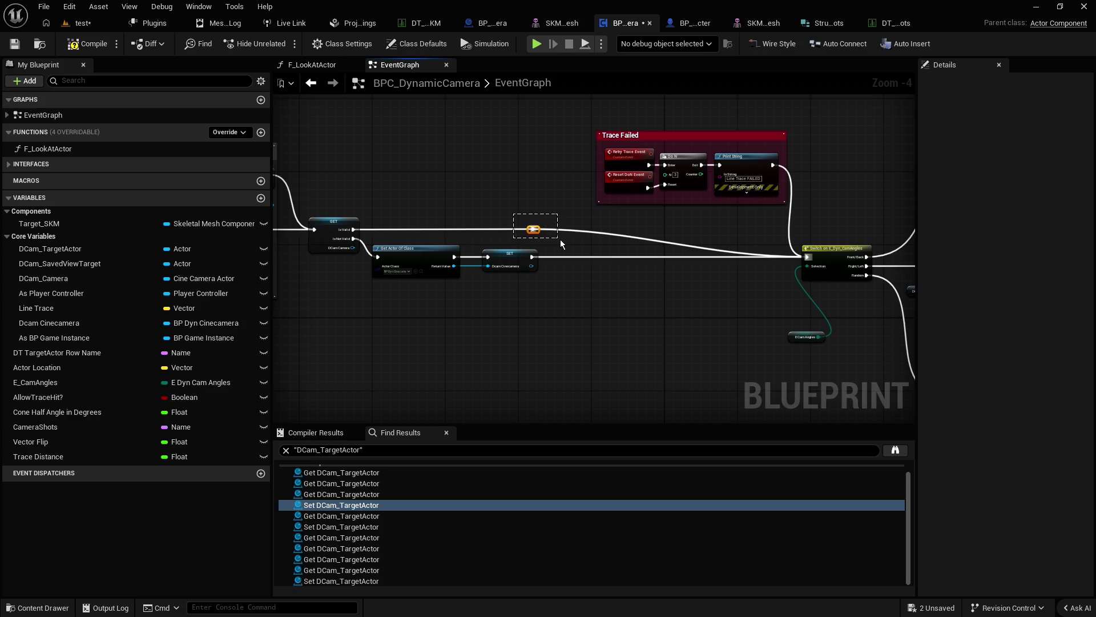
key(Delete)
scroll(573, 288, down, 3)
mouse_move(520, 304)
mouse_down()
mouse_move(707, 299)
mouse_move(606, 338)
mouse_up()
mouse_move(347, 213)
mouse_down()
mouse_move(655, 341)
mouse_move(691, 330)
mouse_up()
scroll(691, 330, up, 4)
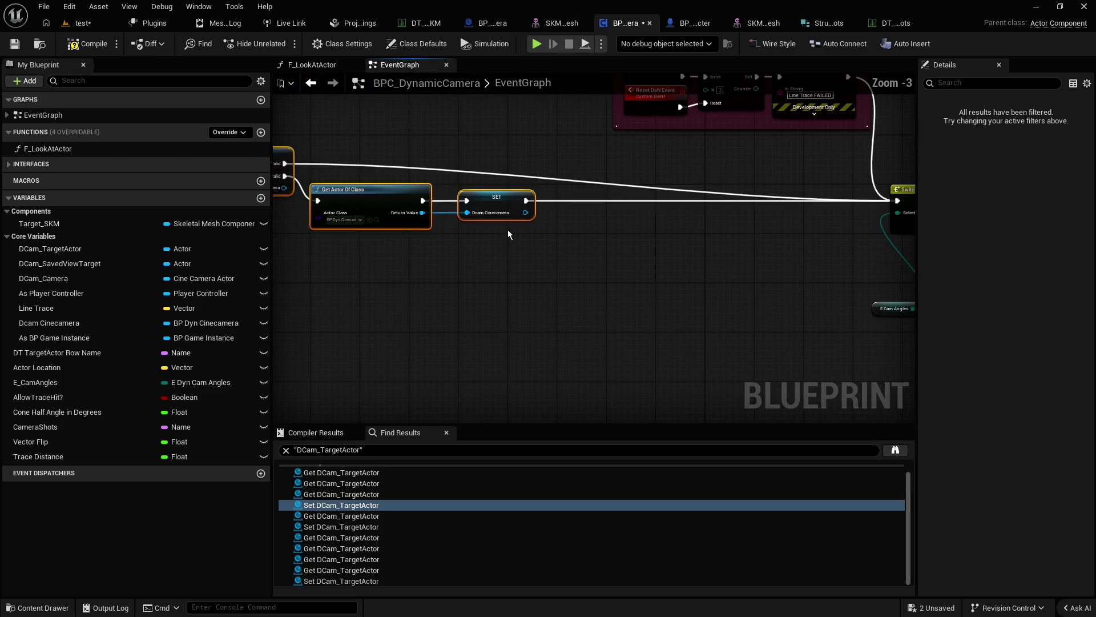
mouse_move(508, 230)
mouse_down()
mouse_move(592, 204)
mouse_move(827, 201)
mouse_move(726, 234)
mouse_up()
click(837, 170)
Add a reroute point on the Is Valid wire and slide it next to the Switch node.
double_click(565, 228)
mouse_move(571, 234)
mouse_down()
mouse_move(752, 232)
mouse_move(736, 234)
mouse_up()
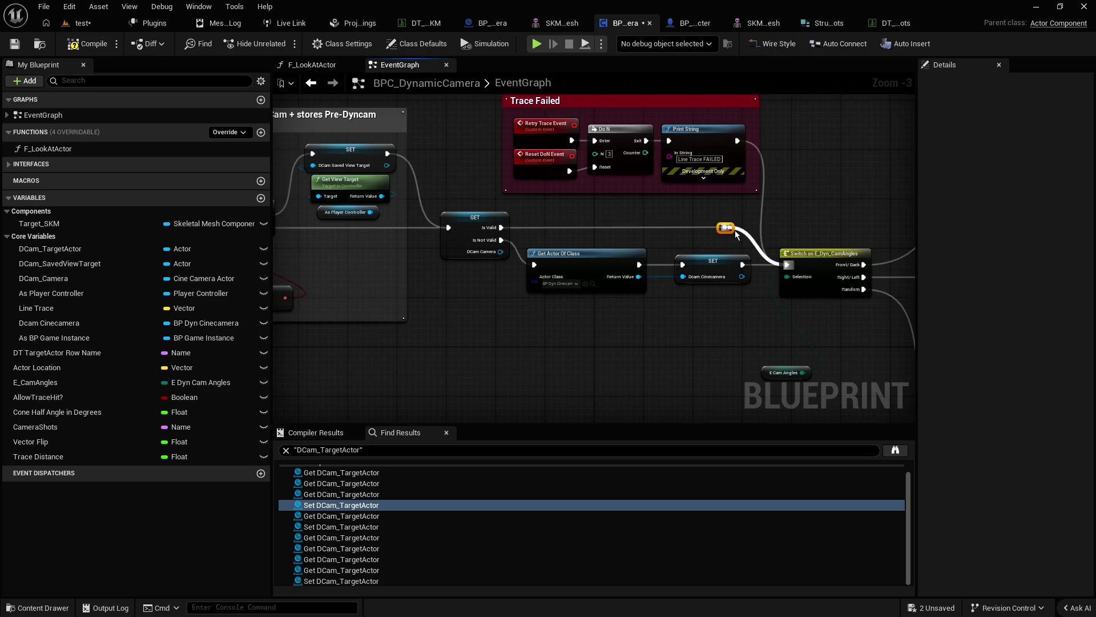
click(641, 209)
Nudge Get Actor Of Class right, tuck E Cam Angles beside the Switch, and compile.
scroll(645, 251, down, 1)
scroll(634, 306, up, 1)
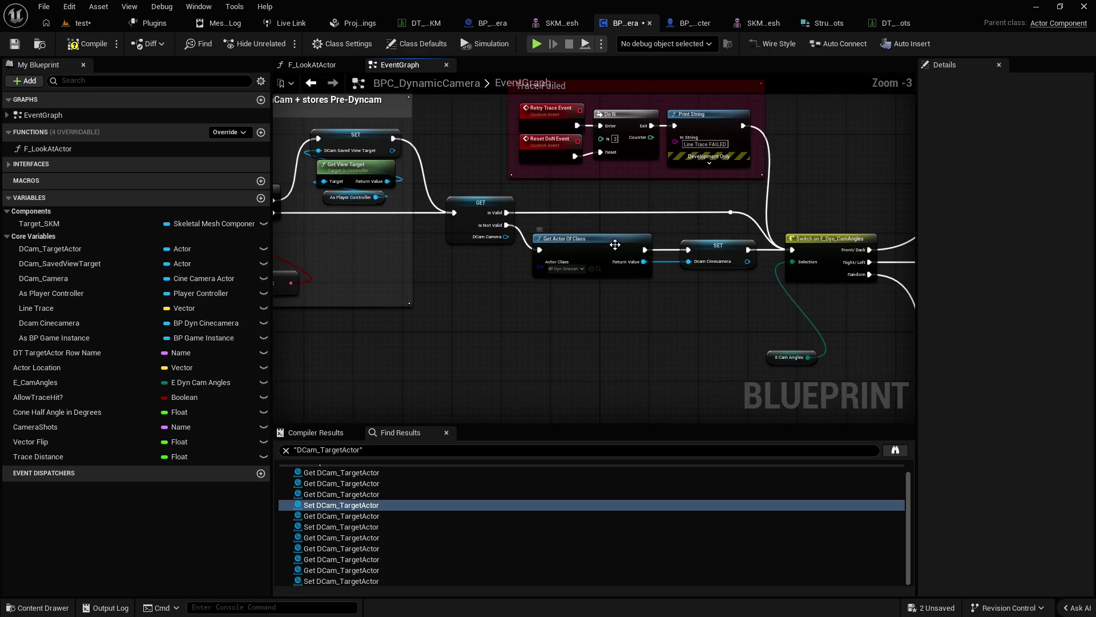
drag(620, 244, 627, 244)
click(651, 306)
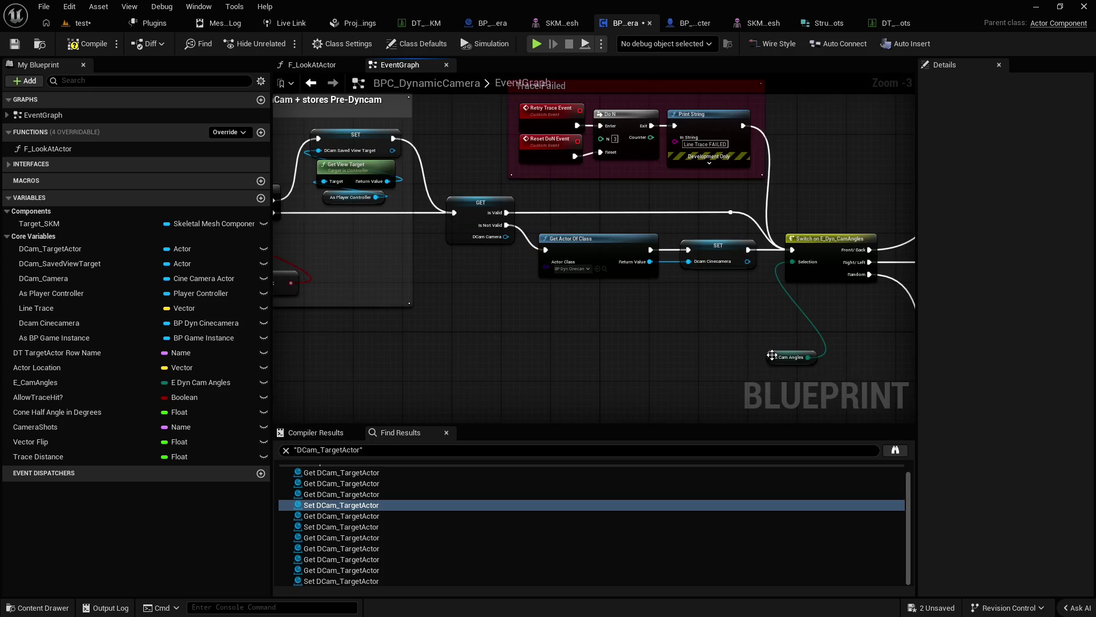
drag(783, 357, 722, 283)
click(622, 301)
scroll(464, 270, down, 2)
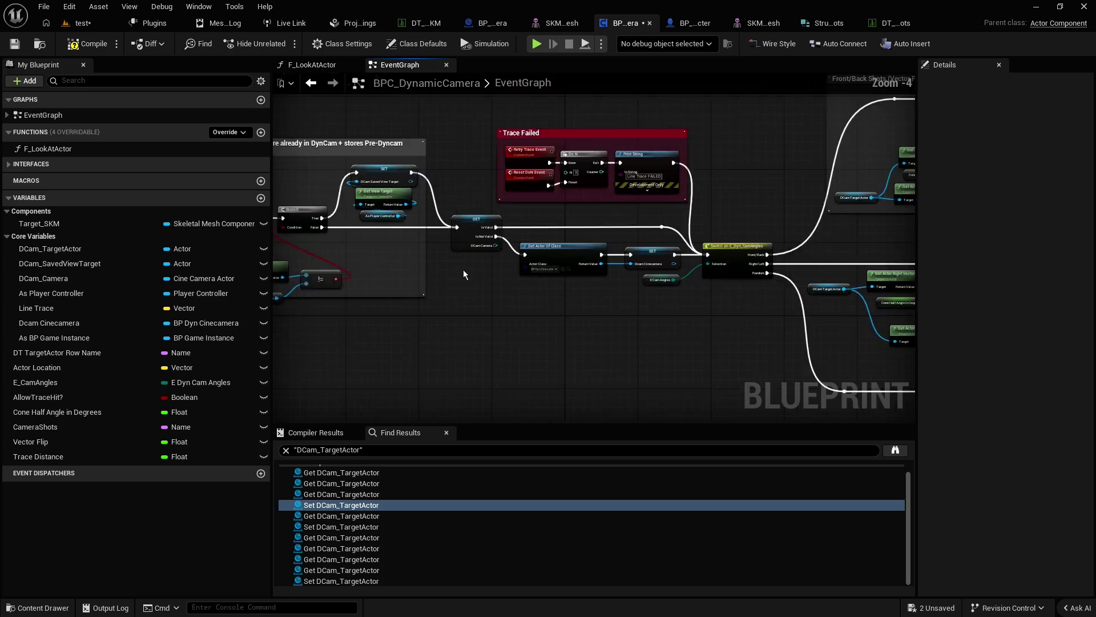
click(89, 43)
Save the Blueprint and pan over to the Get Velocity, Add and Find Look at Rotation nodes.
click(10, 48)
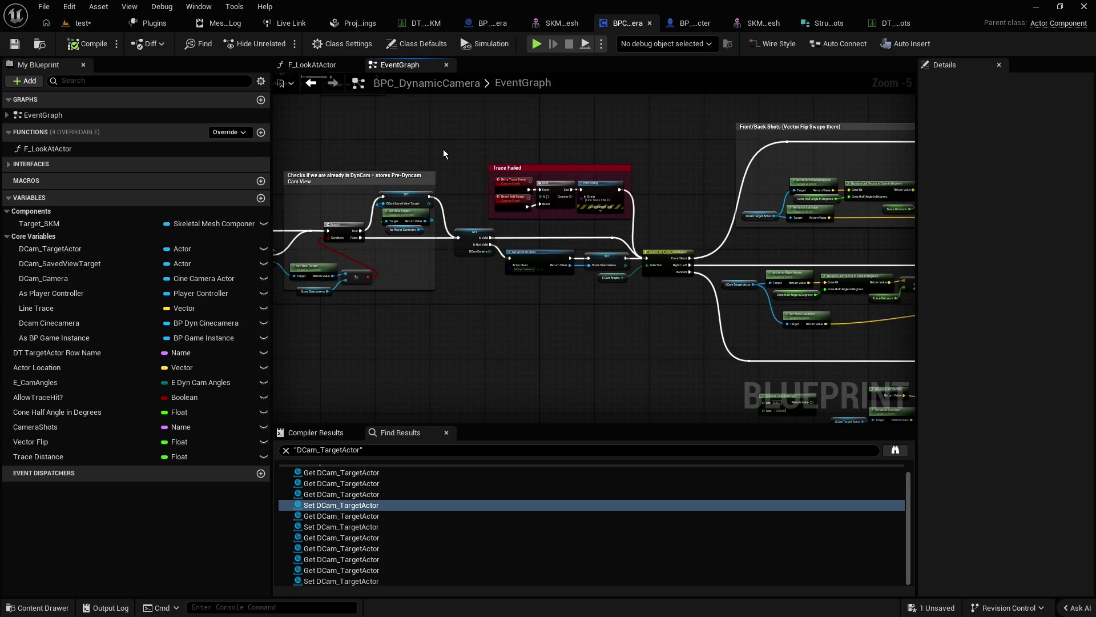
mouse_move(443, 149)
mouse_down()
mouse_move(532, 169)
mouse_move(683, 178)
mouse_up()
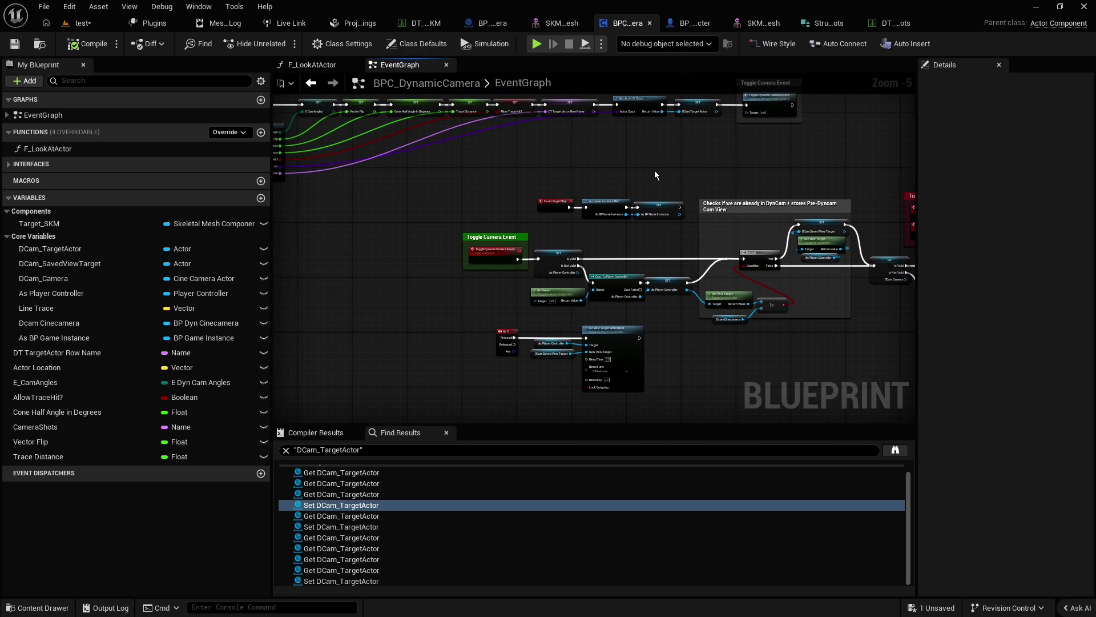
mouse_move(650, 168)
mouse_down()
mouse_move(612, 139)
mouse_move(480, 101)
mouse_up()
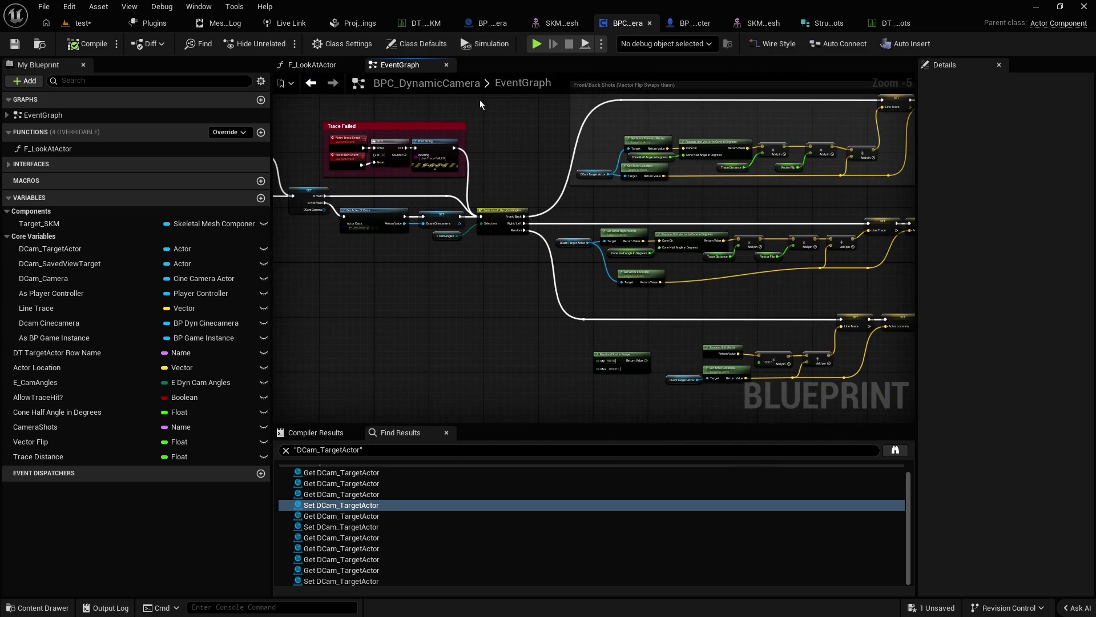
mouse_move(701, 192)
mouse_down()
mouse_move(601, 152)
mouse_move(571, 171)
mouse_move(770, 217)
mouse_move(456, 177)
mouse_up()
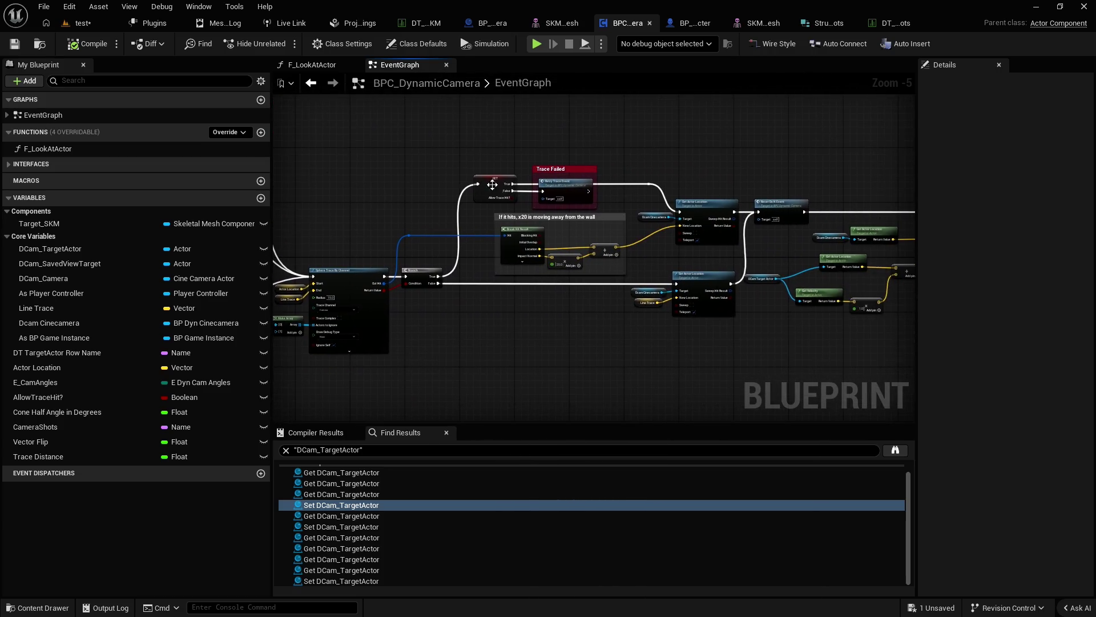
drag(661, 262, 568, 257)
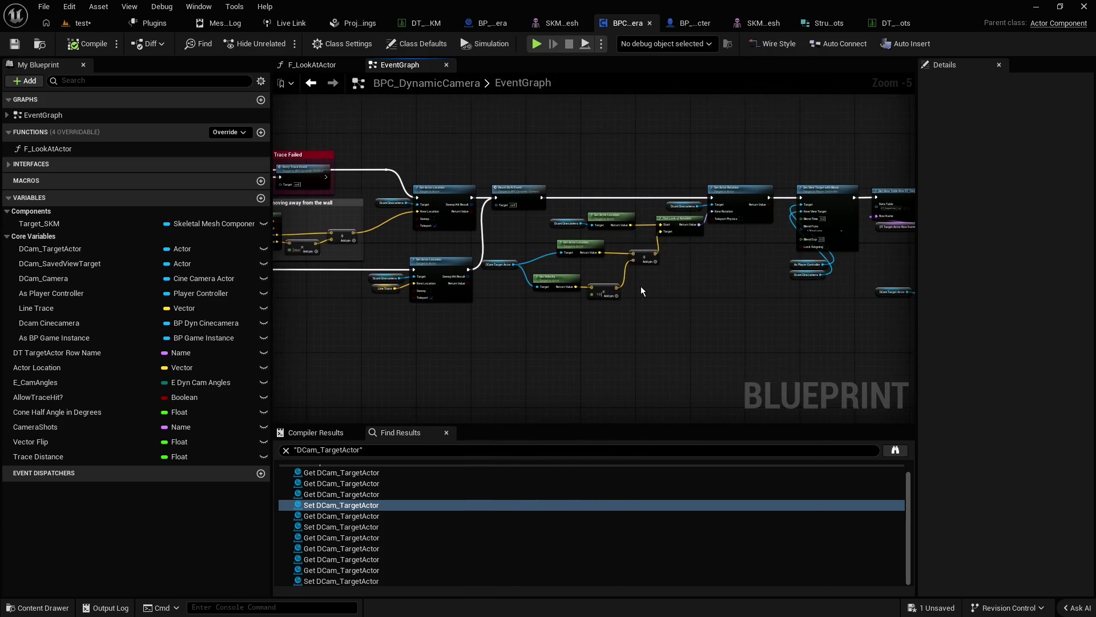
scroll(642, 291, up, 2)
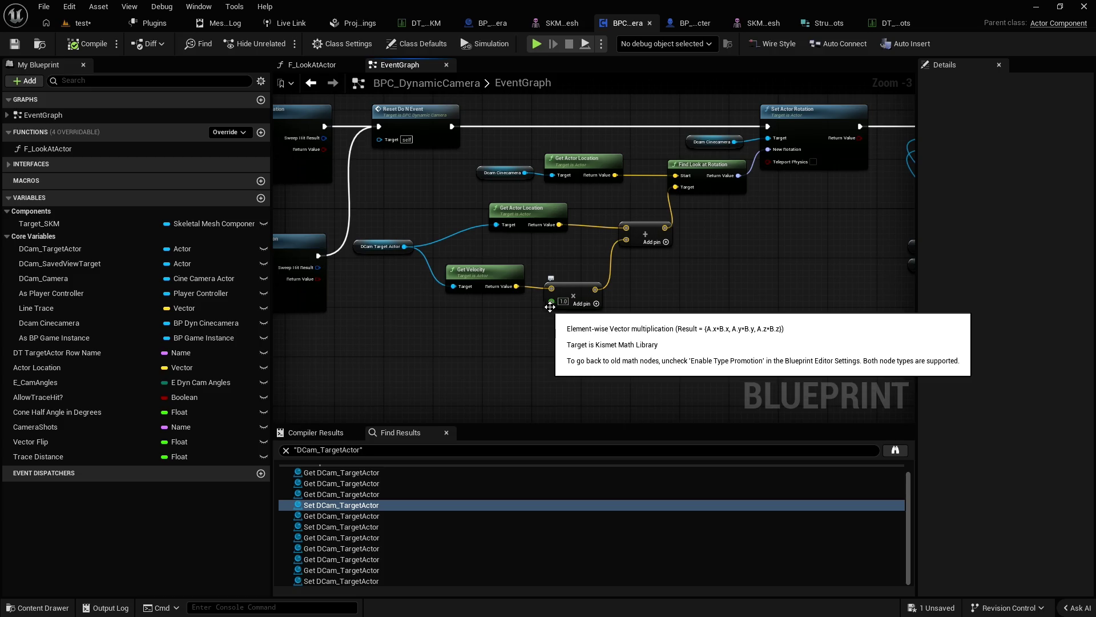
Give the upper Add node a third input and nudge the multiply node left.
scroll(654, 286, up, 2)
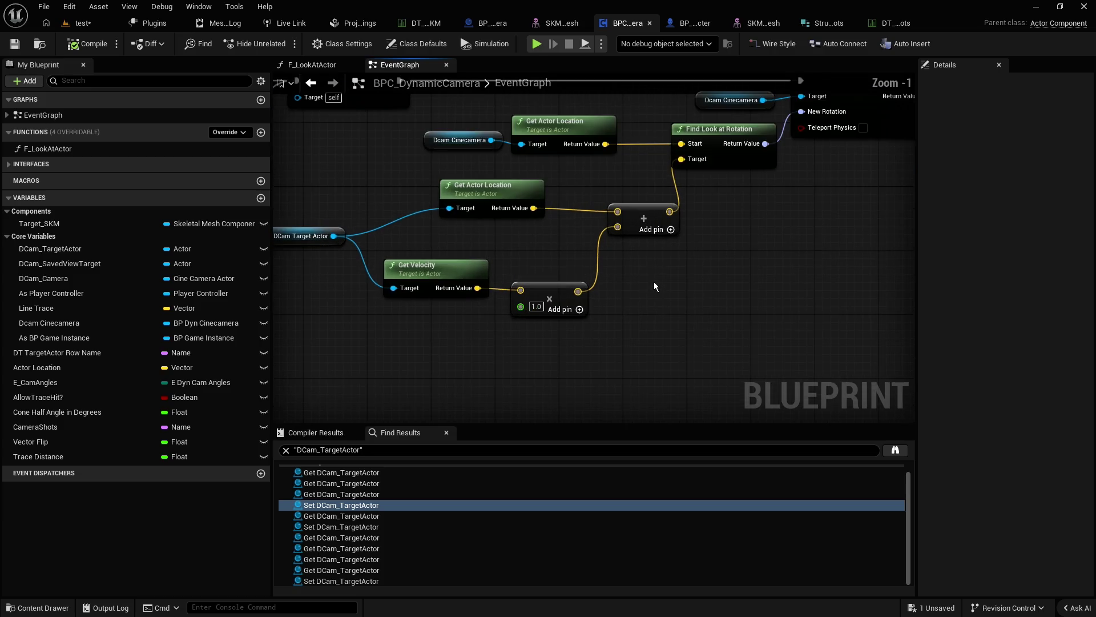
click(671, 229)
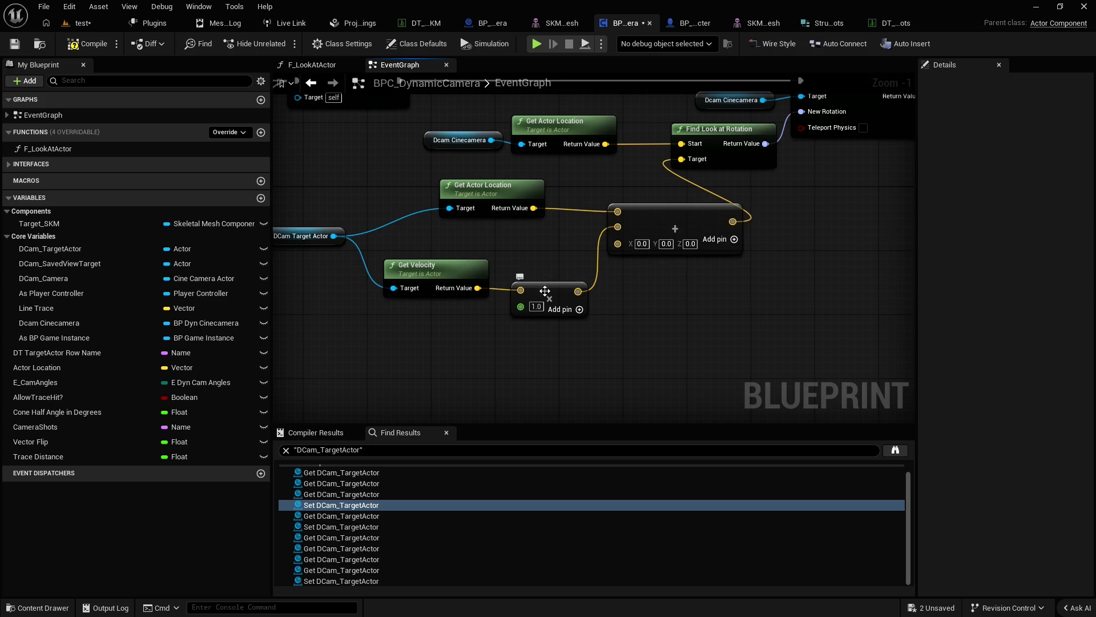
drag(552, 282, 545, 283)
click(680, 297)
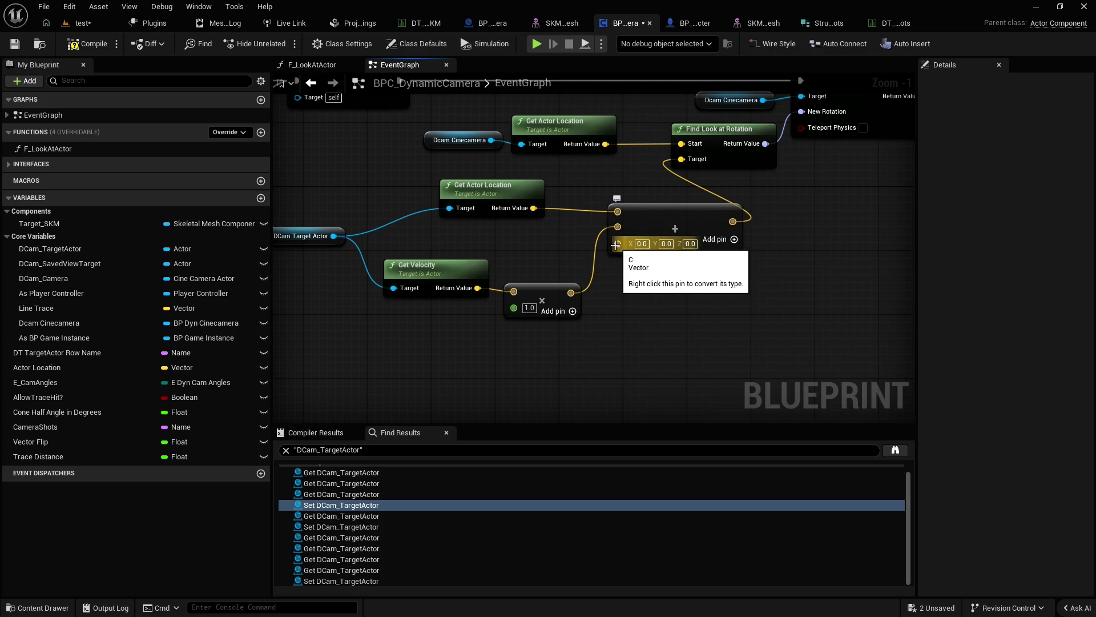
Add a Make Vector node and connect its result to the Add node's third input.
right_click(515, 359)
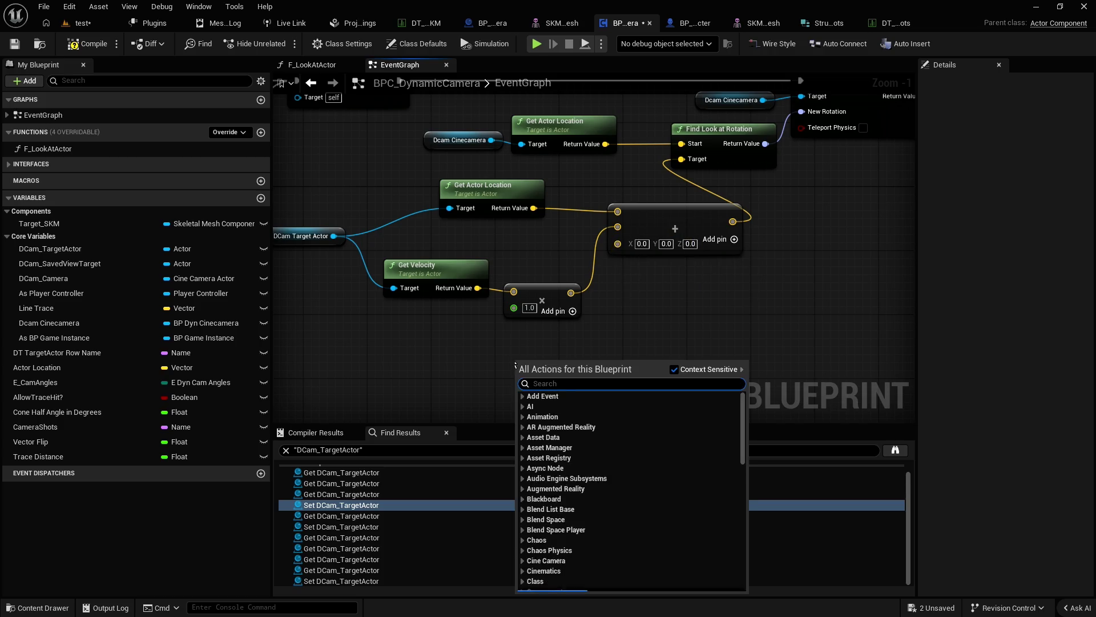
text(male vec)
key(ctrl+a)
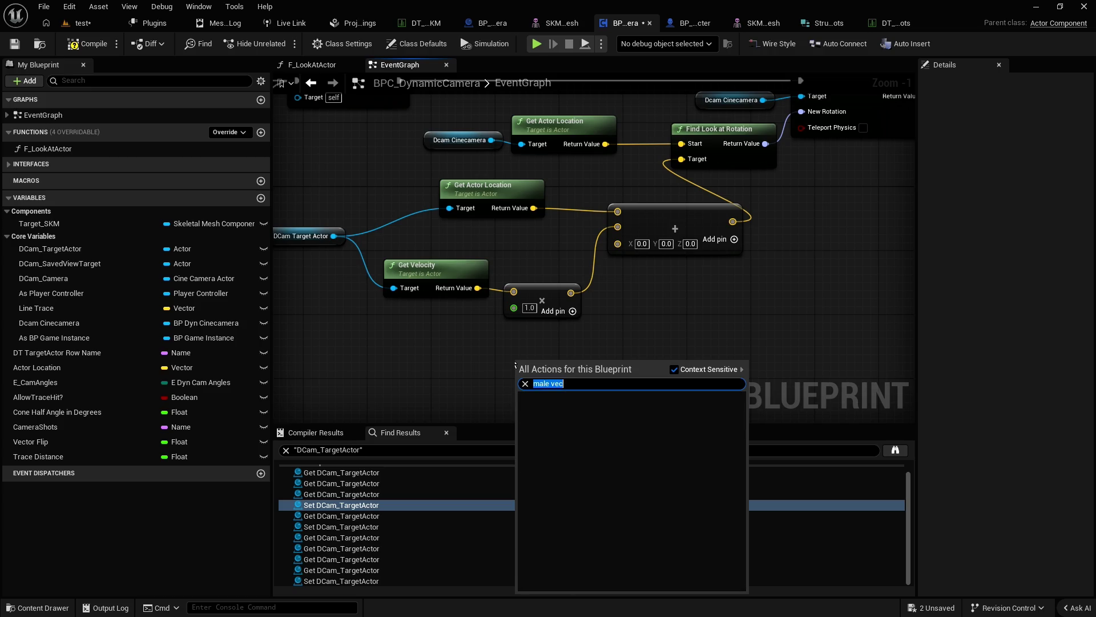
text(make v)
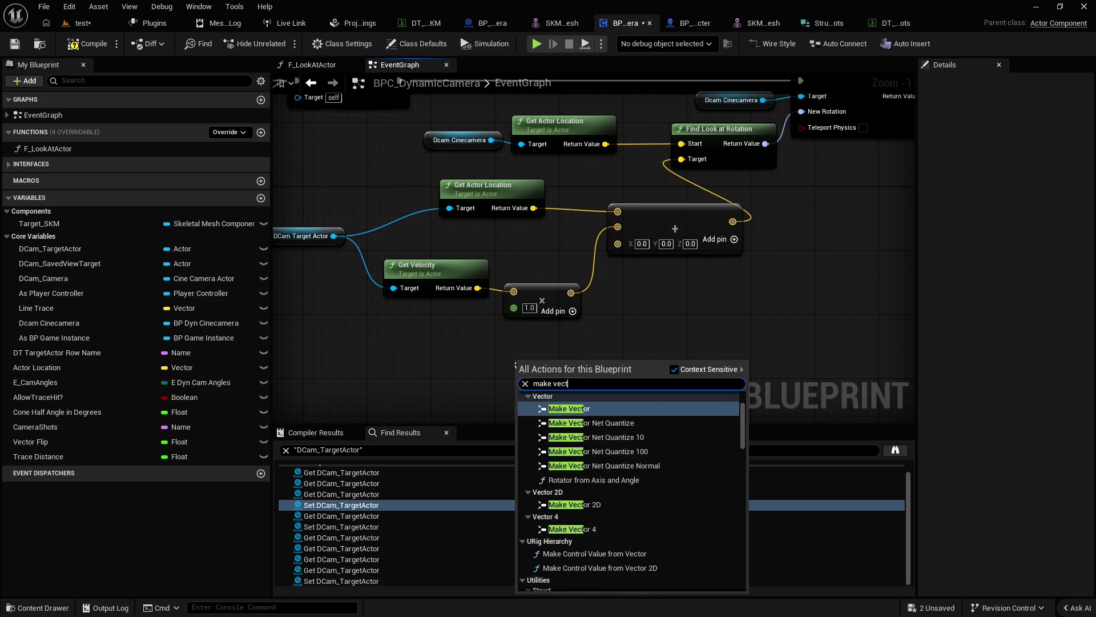
click(569, 408)
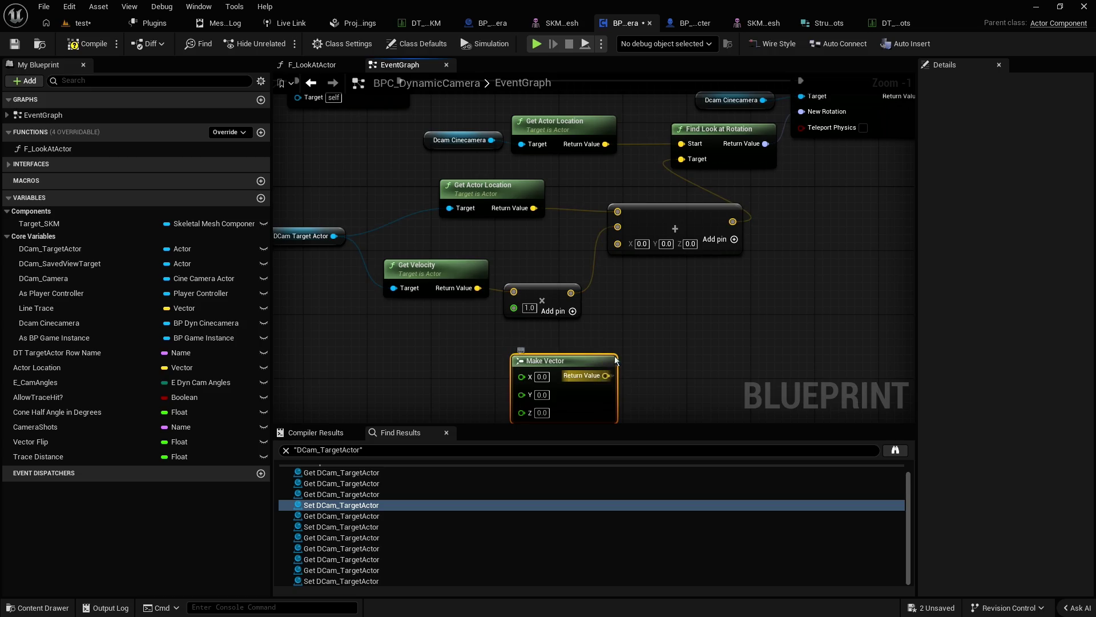
drag(606, 375, 618, 242)
drag(564, 365, 548, 341)
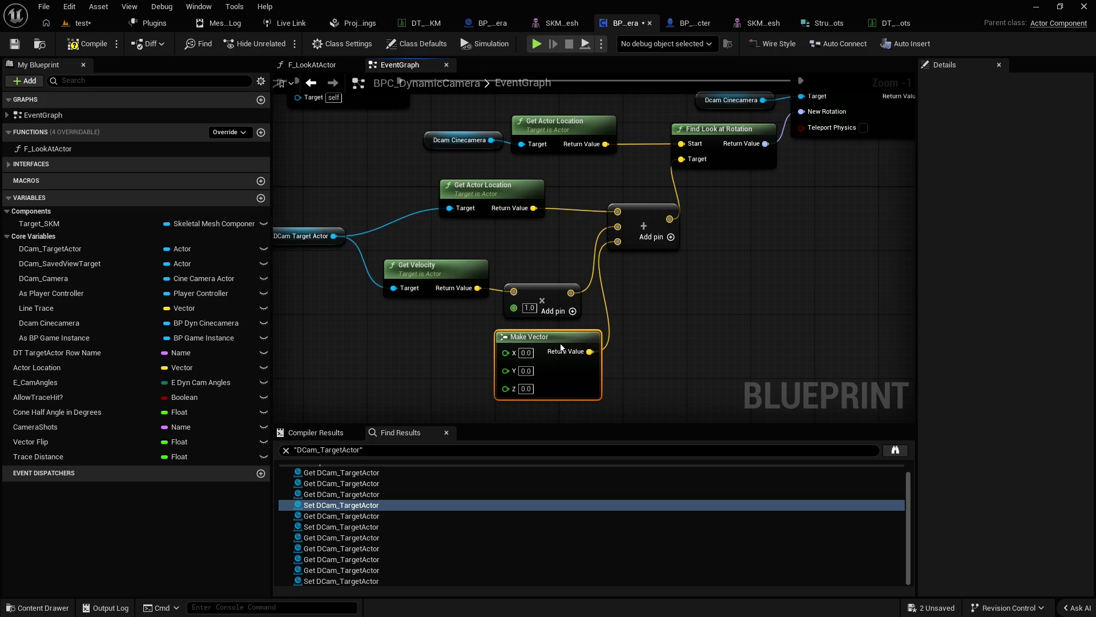
Align Get Velocity with the multiply node and wrap the multiply in a 'fix velocity' comment.
click(547, 280)
drag(548, 282, 532, 275)
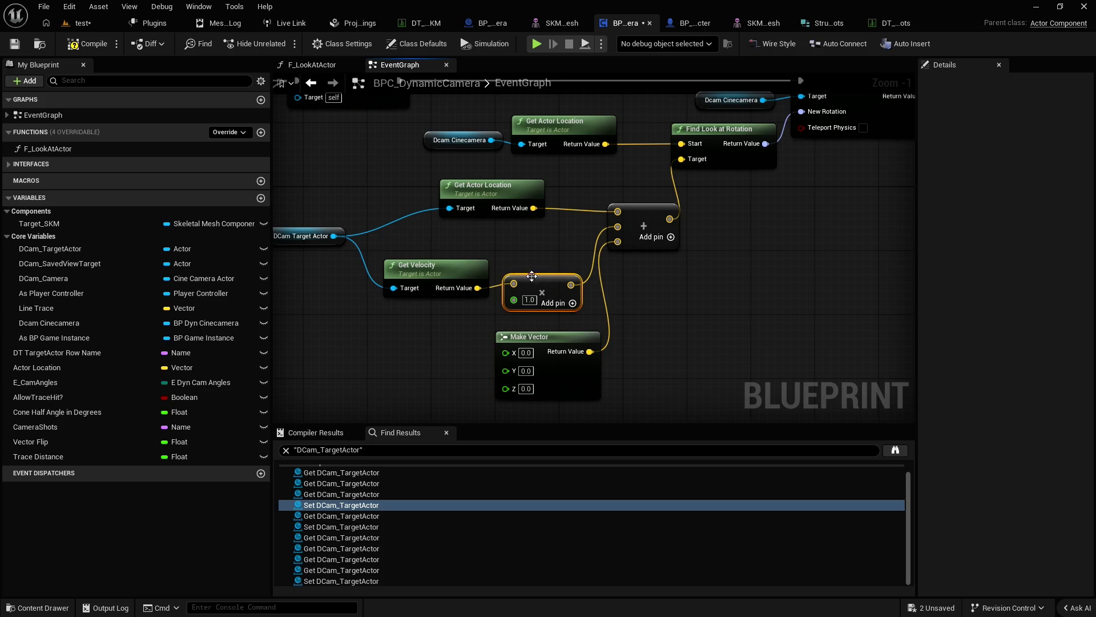
drag(461, 270, 443, 262)
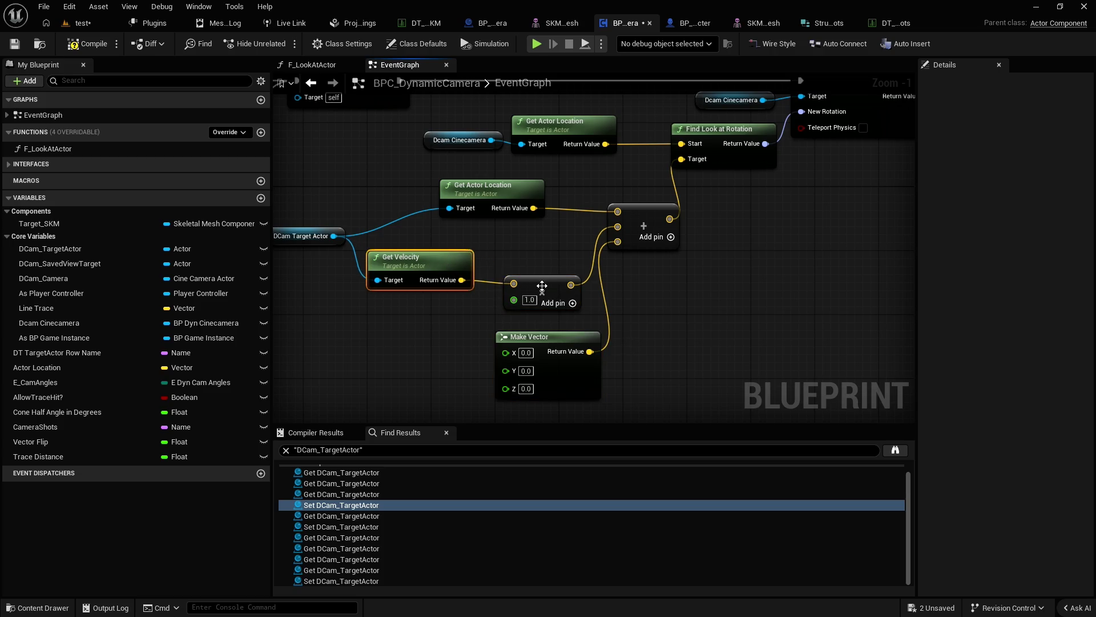
drag(541, 283, 533, 275)
text(cfi)
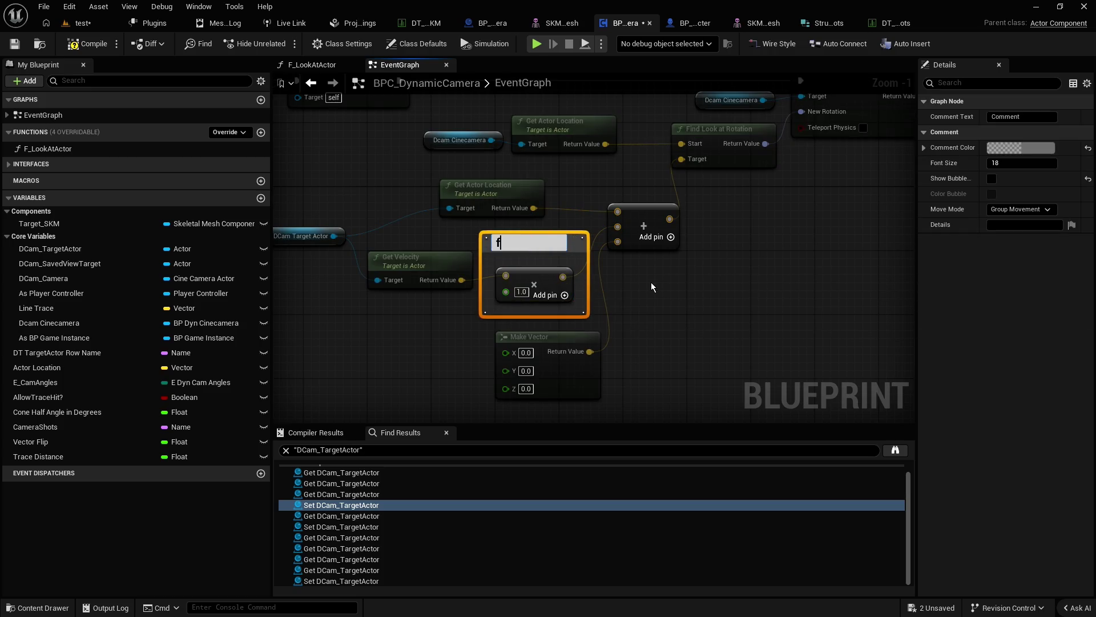
text(x velocity)
Confirm 'fix velocity' as the new comment's title.
key(Return)
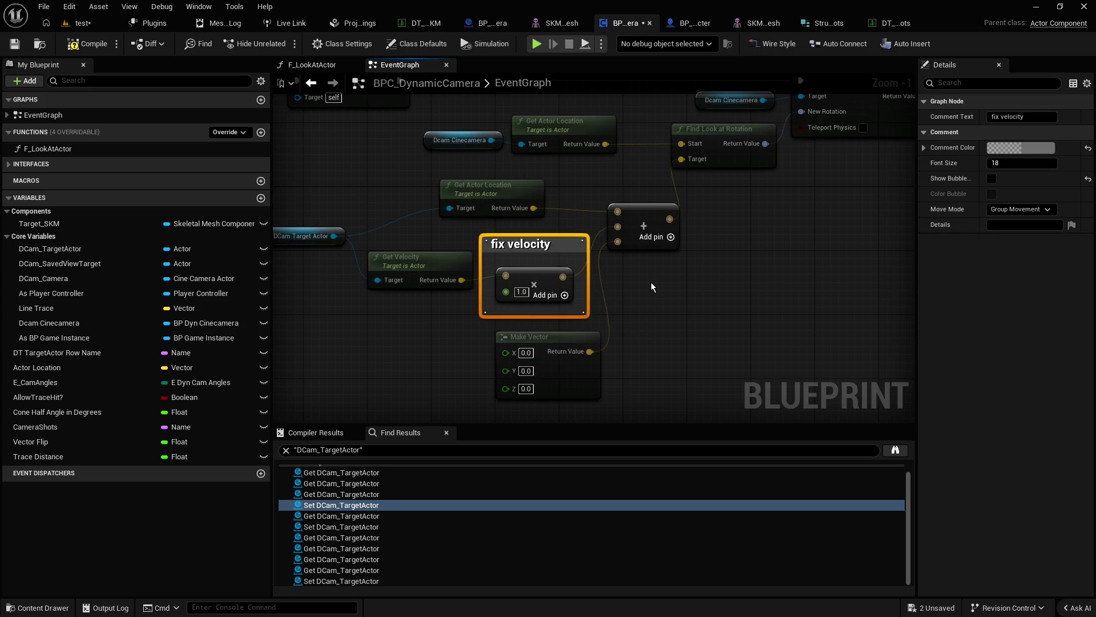
click(675, 272)
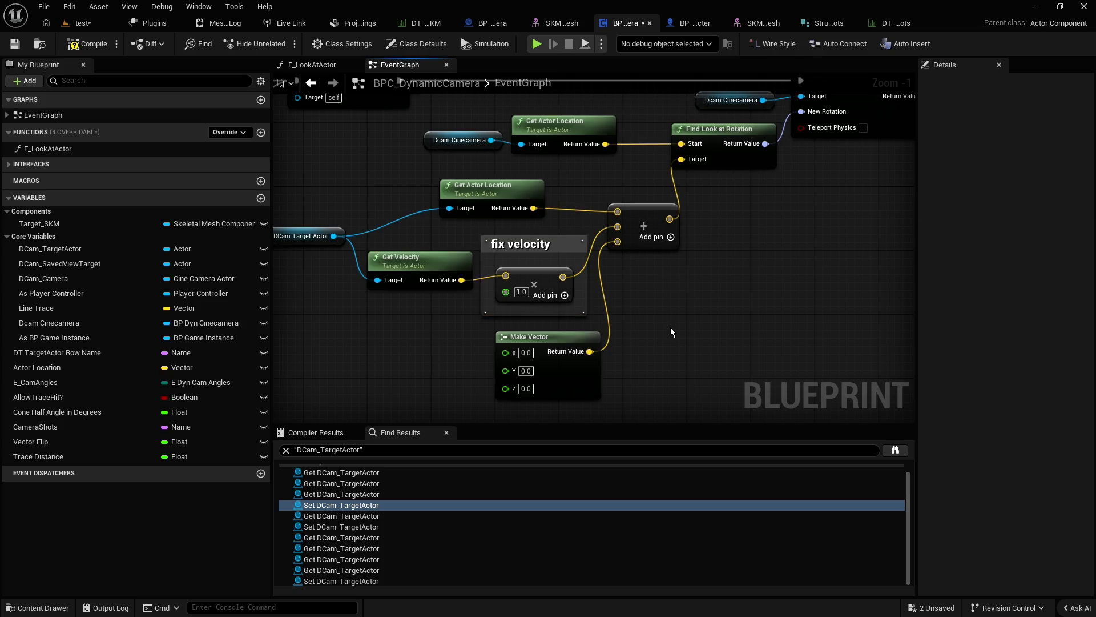
scroll(669, 362, up, 1)
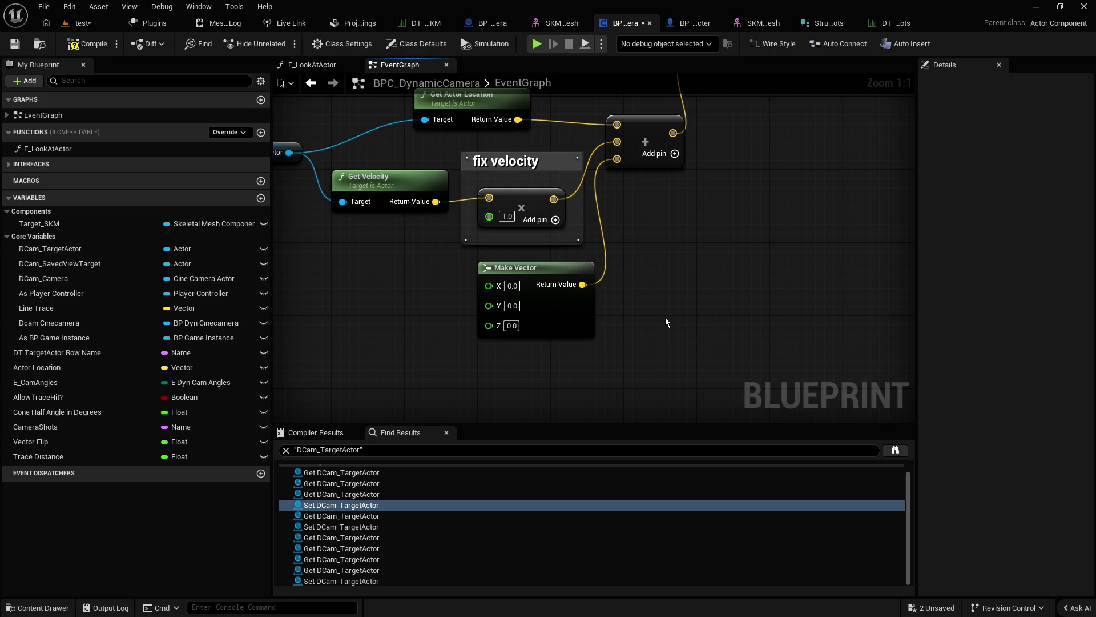
Set the Make Vector Z value to 100.0 and return to the test level editor.
click(512, 325)
text(100)
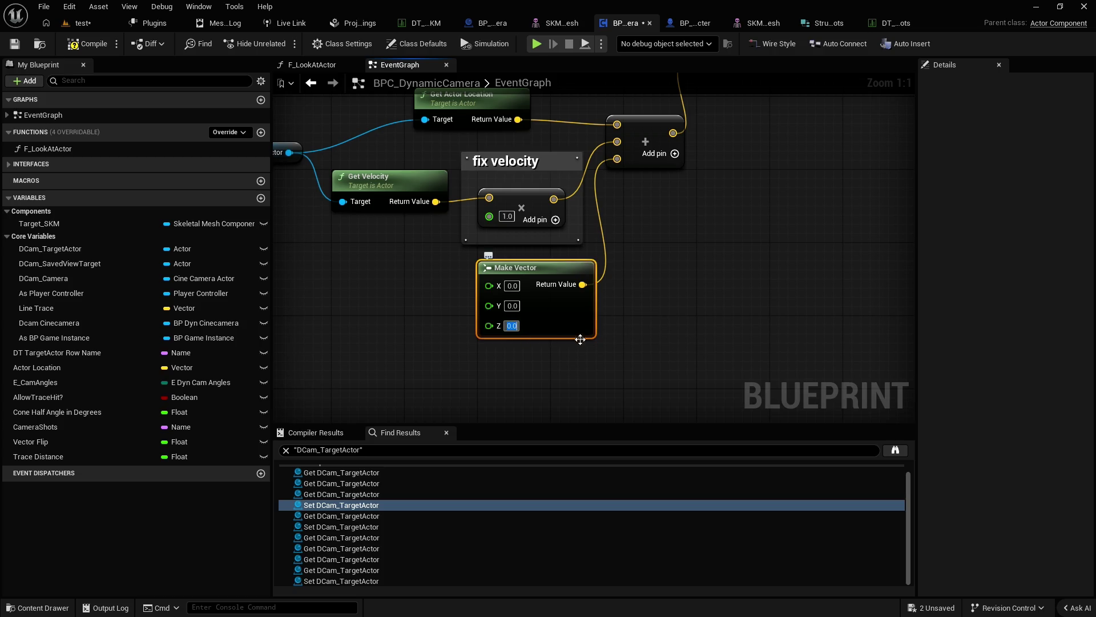
click(648, 342)
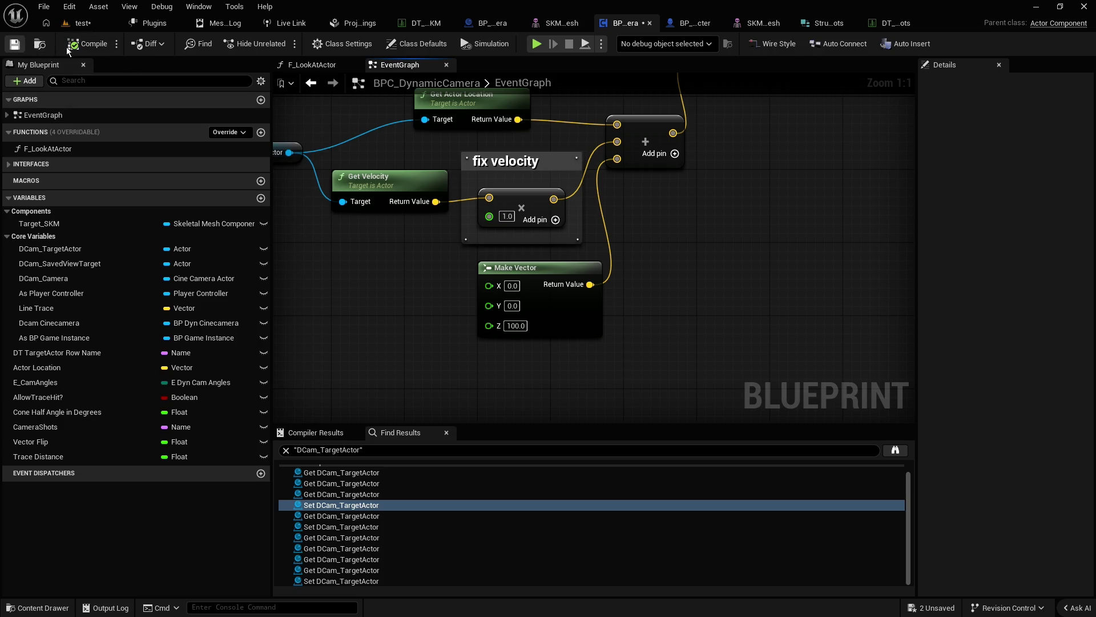
click(119, 26)
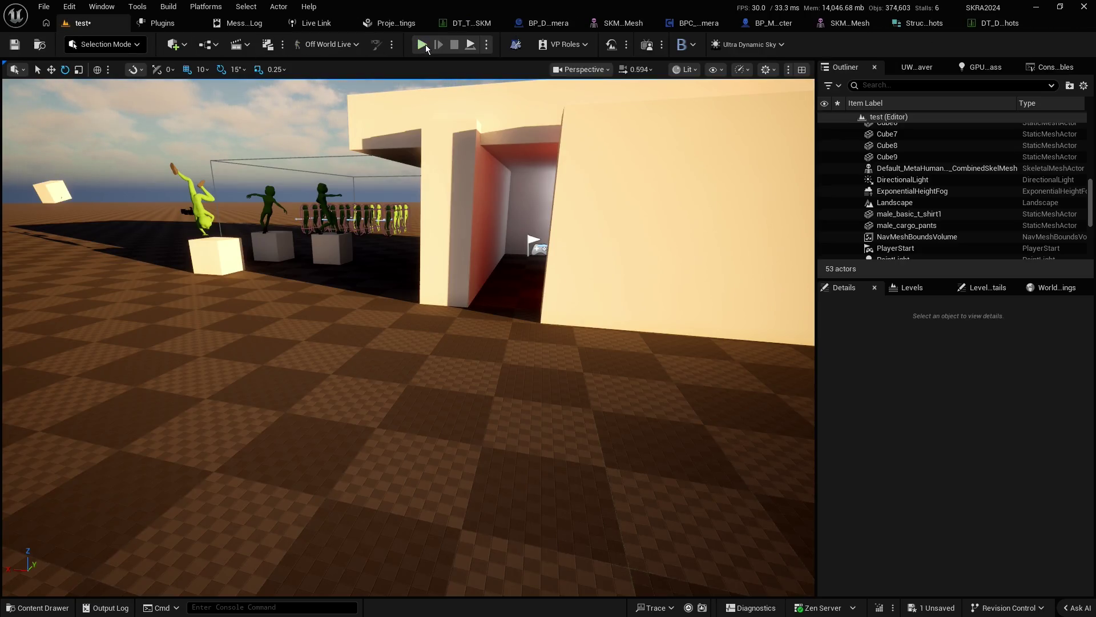
click(422, 44)
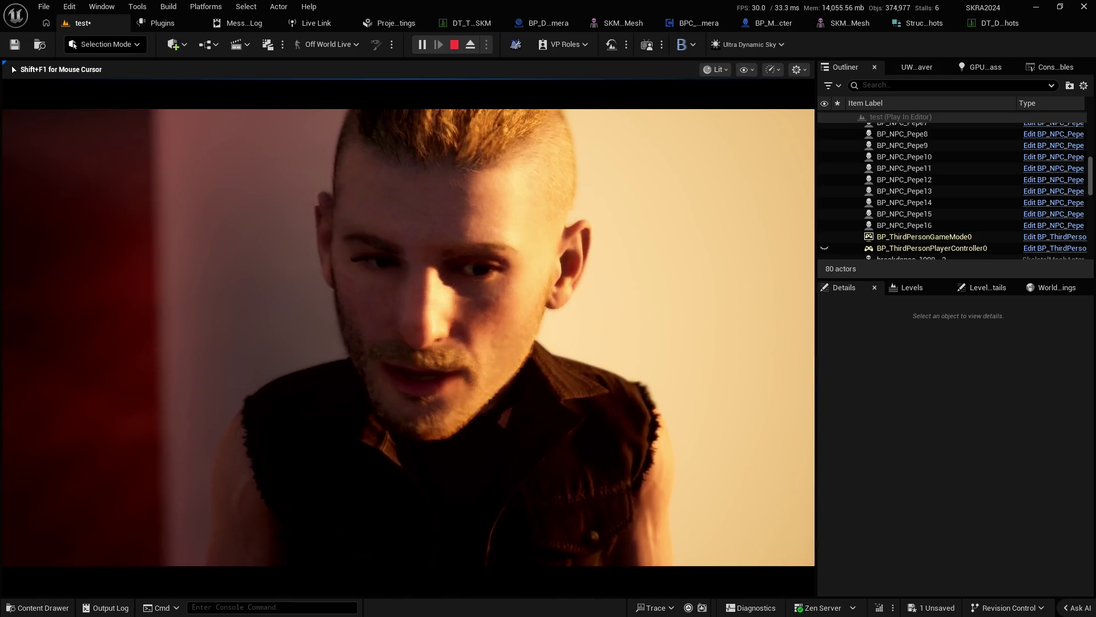
key(Escape)
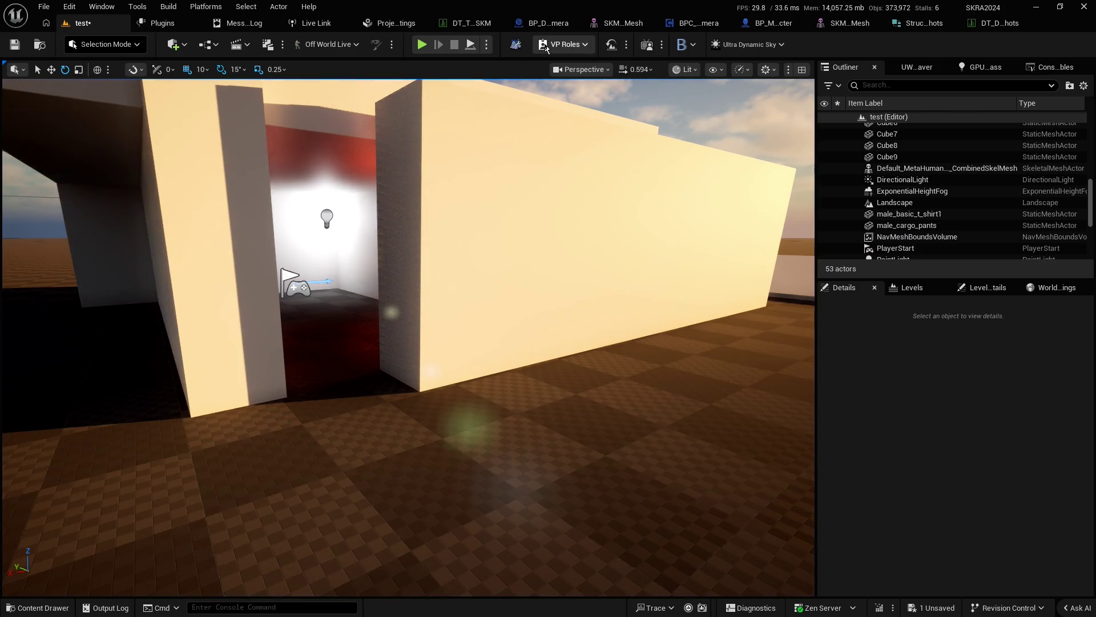
Change the Make Vector offset to Y 500.0 and Z 0.0, save, and switch to the test level.
click(693, 22)
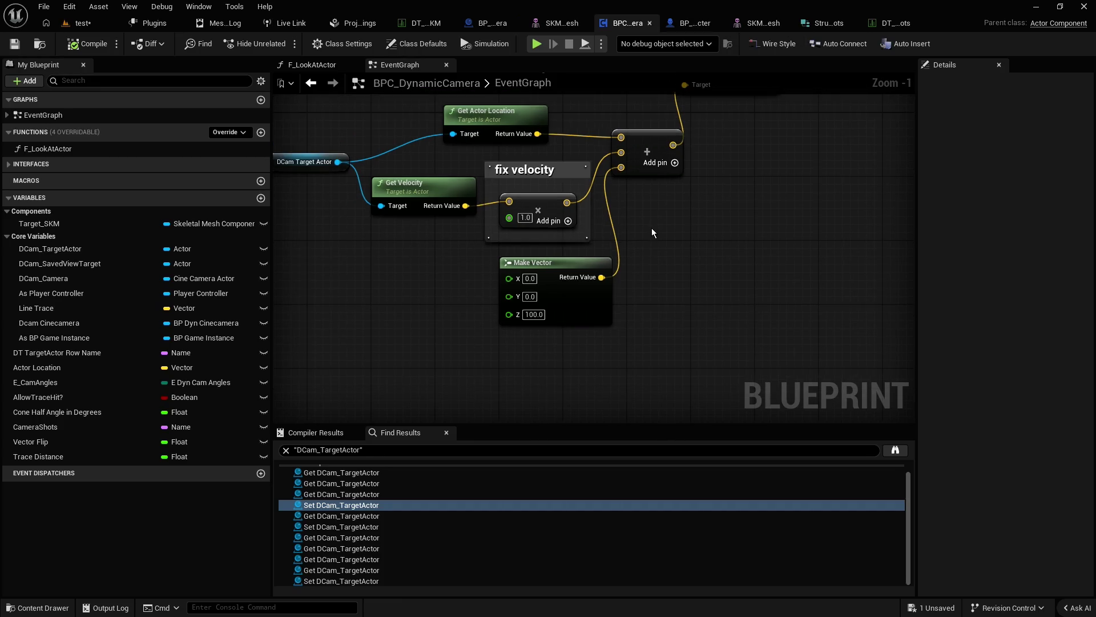
scroll(628, 255, up, 1)
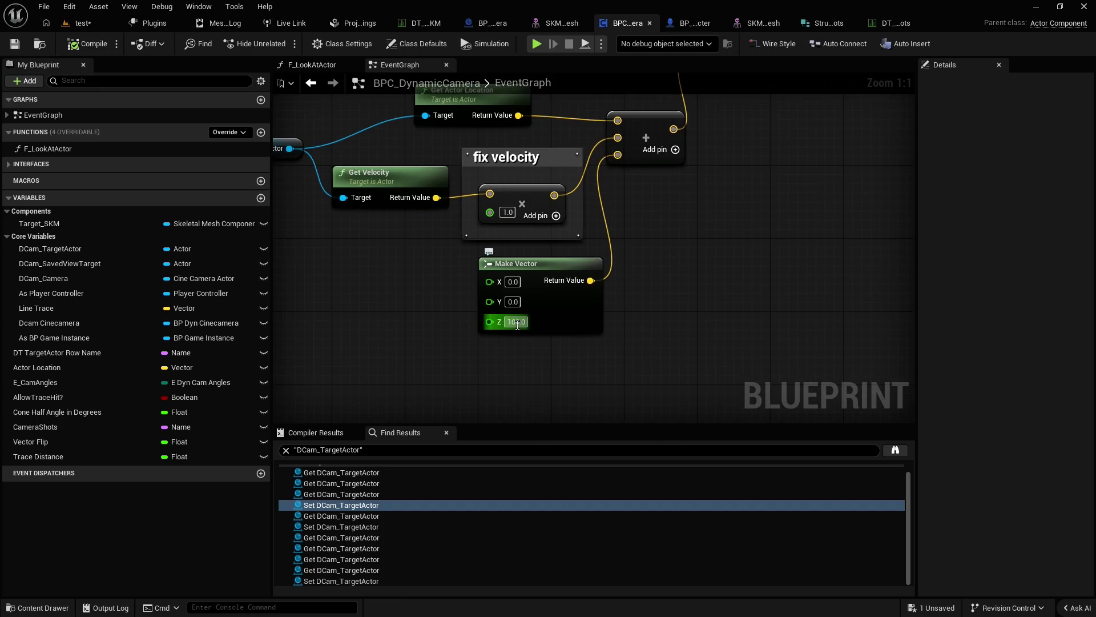
click(518, 323)
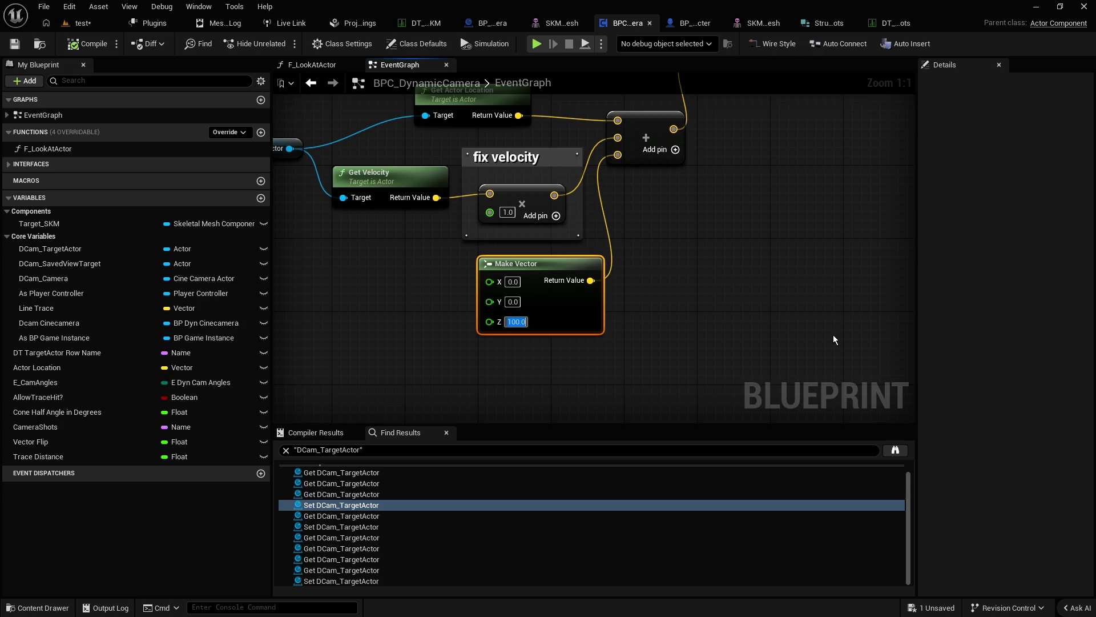
key(BackSpace)
key(Escape)
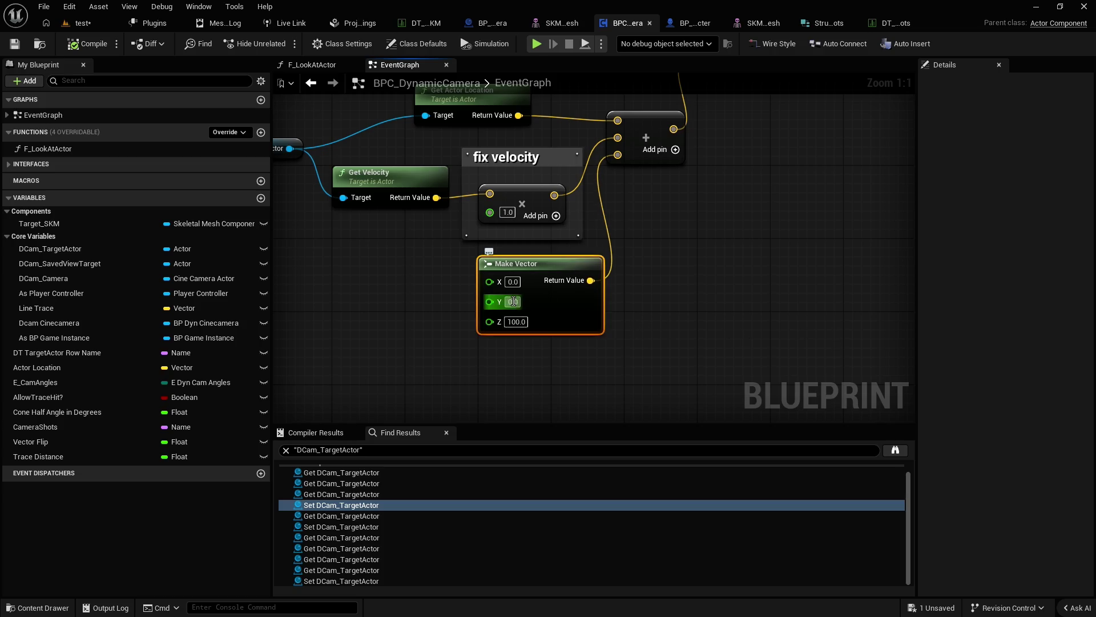
text(500)
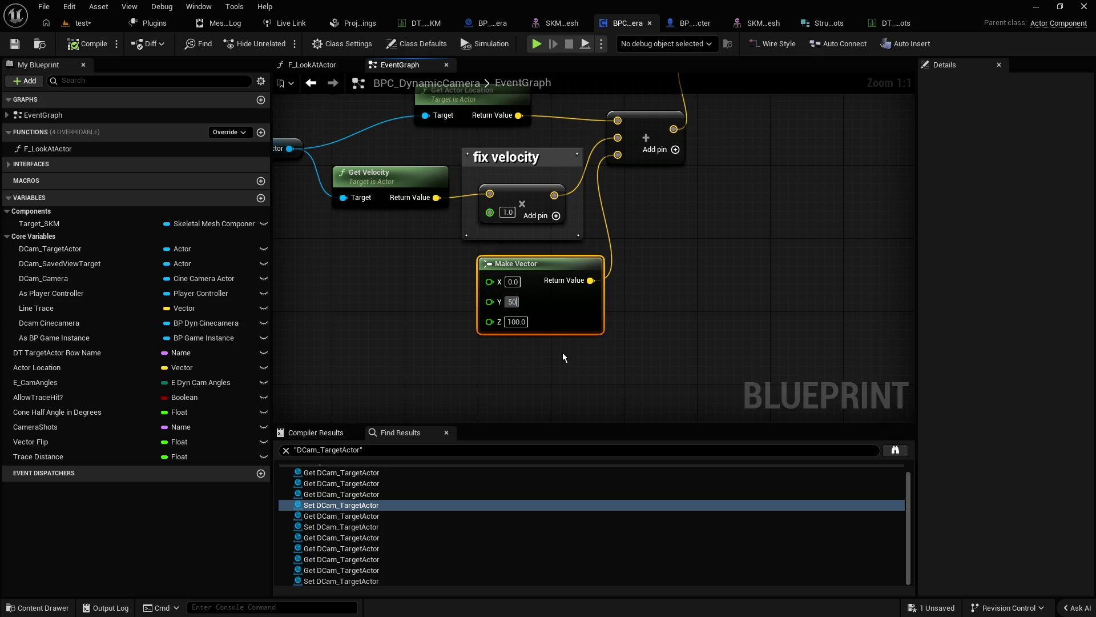
click(516, 323)
text(0)
key(Return)
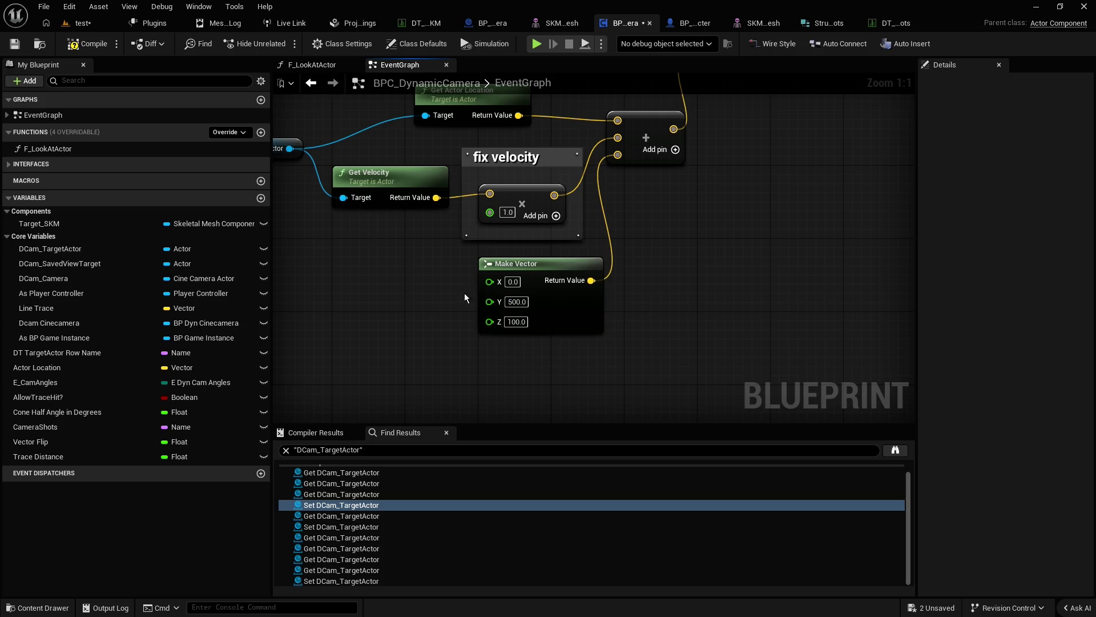
click(14, 44)
click(88, 26)
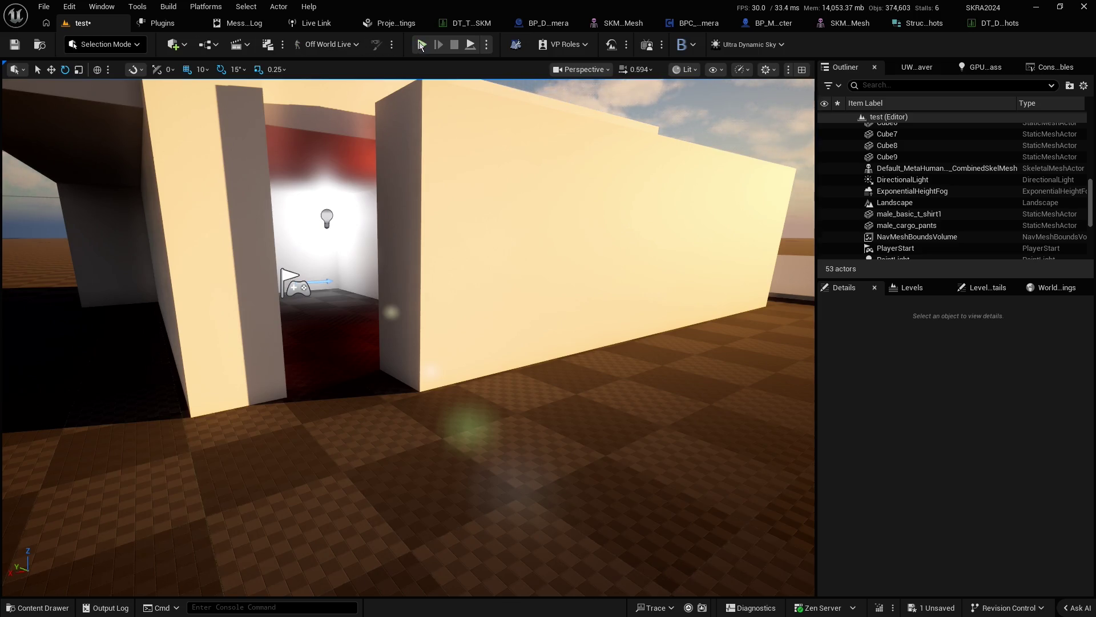
Run a brief Play-in-Editor camera test, then return to the BPC_DynamicCamera EventGraph.
click(422, 44)
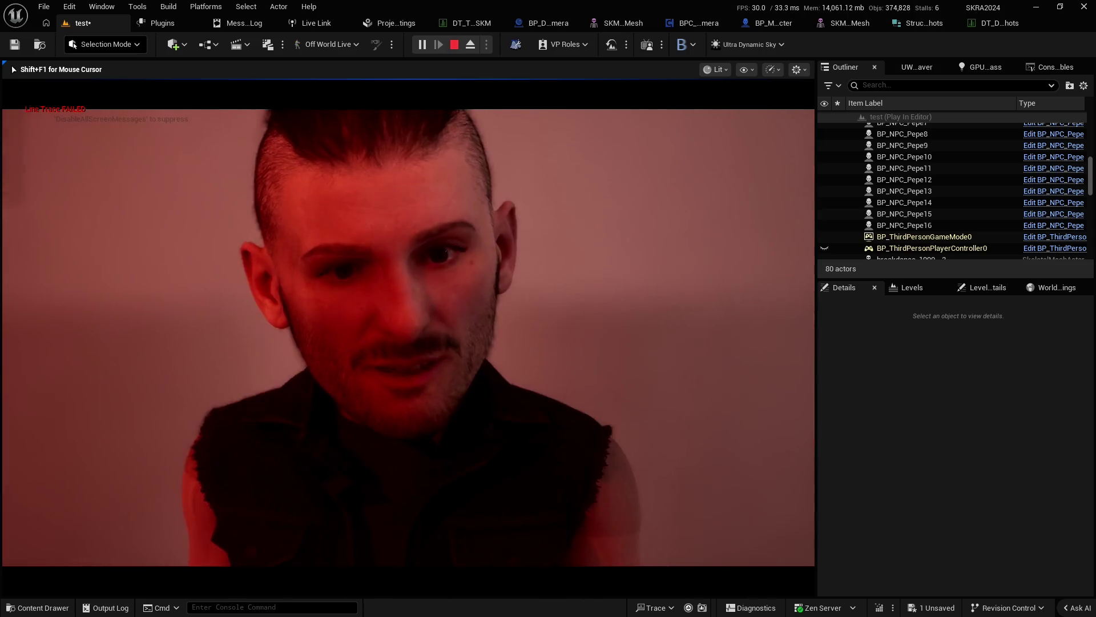
key(Escape)
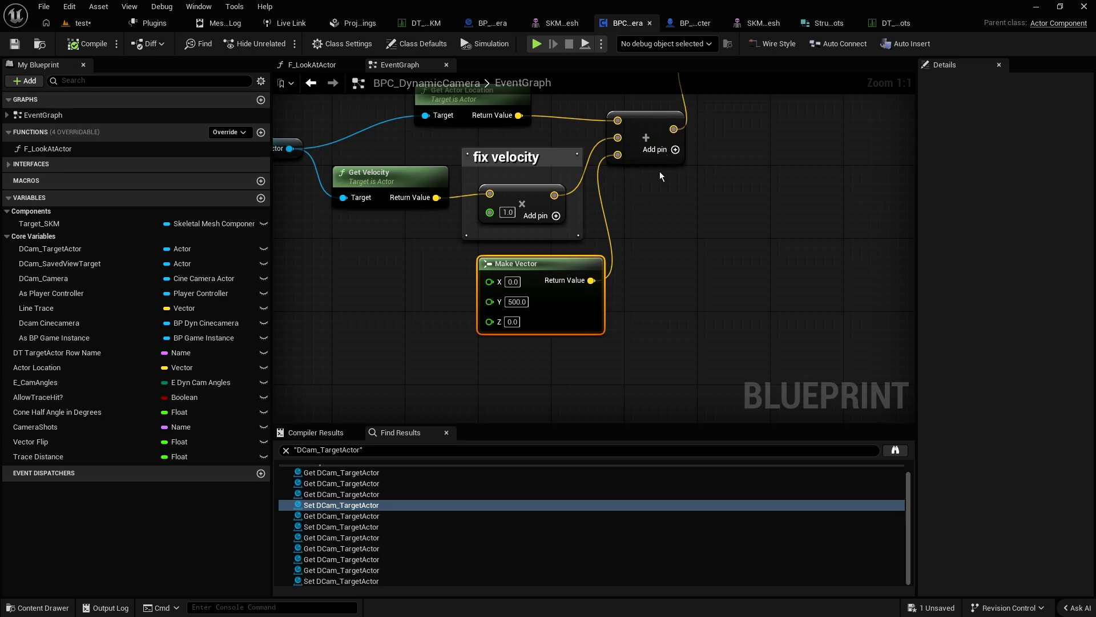
click(697, 23)
mouse_move(655, 207)
mouse_down()
mouse_move(658, 238)
mouse_move(792, 234)
mouse_move(571, 204)
mouse_up()
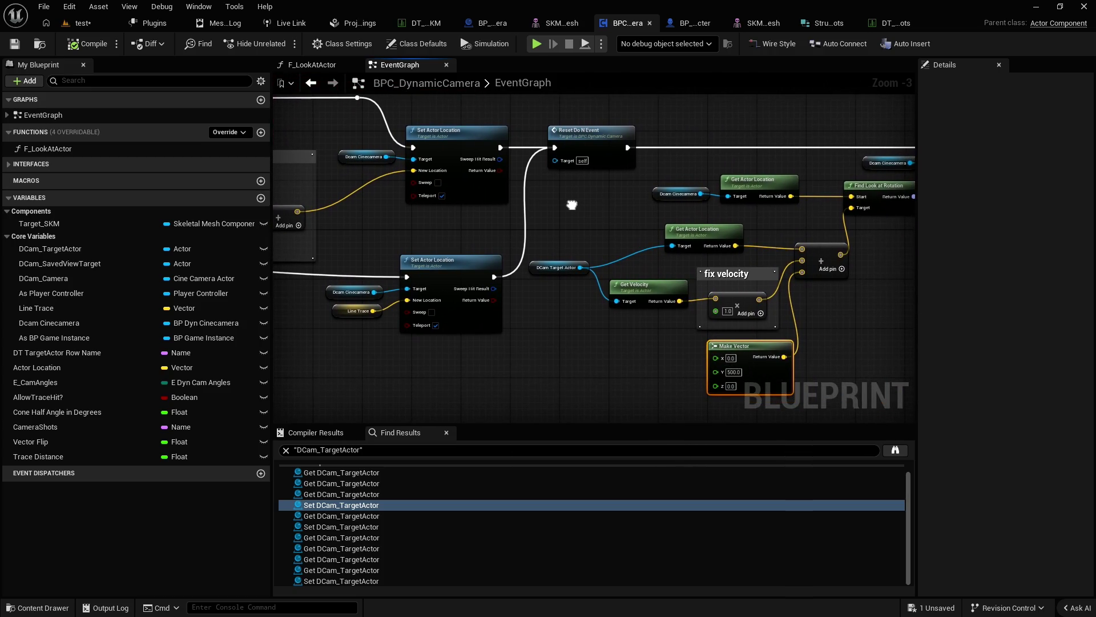
Move the As Player Controller and Dcam Cinecamera nodes slightly up-left near Set View Target with Blend.
mouse_move(571, 204)
mouse_down()
mouse_move(539, 220)
mouse_move(883, 258)
mouse_up()
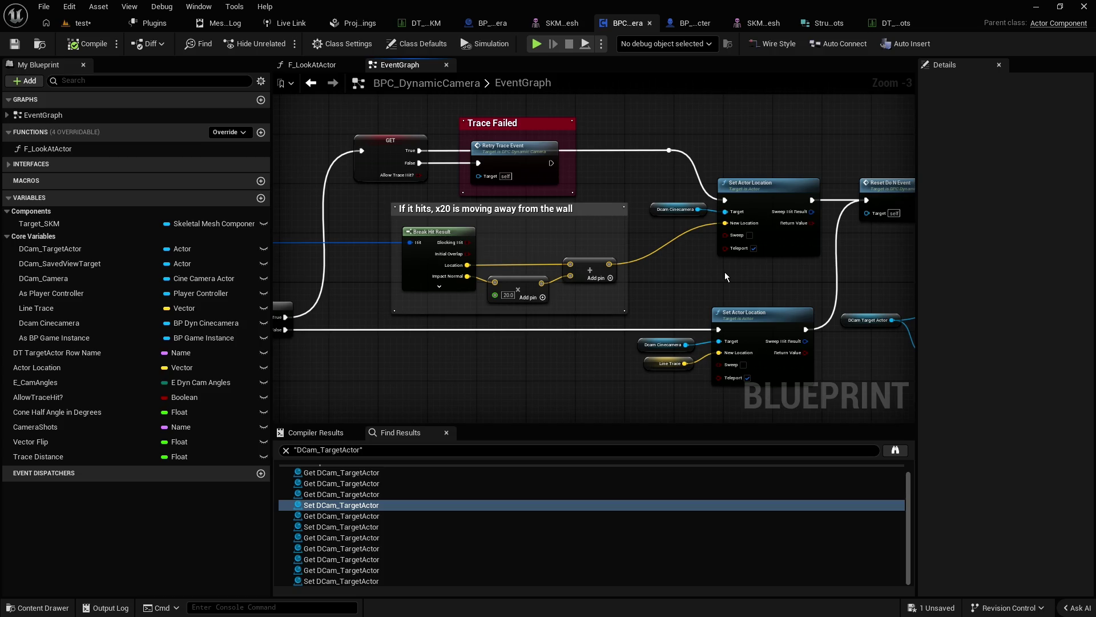
drag(725, 276, 243, 257)
mouse_move(749, 293)
mouse_down()
mouse_move(626, 259)
mouse_move(470, 267)
mouse_up()
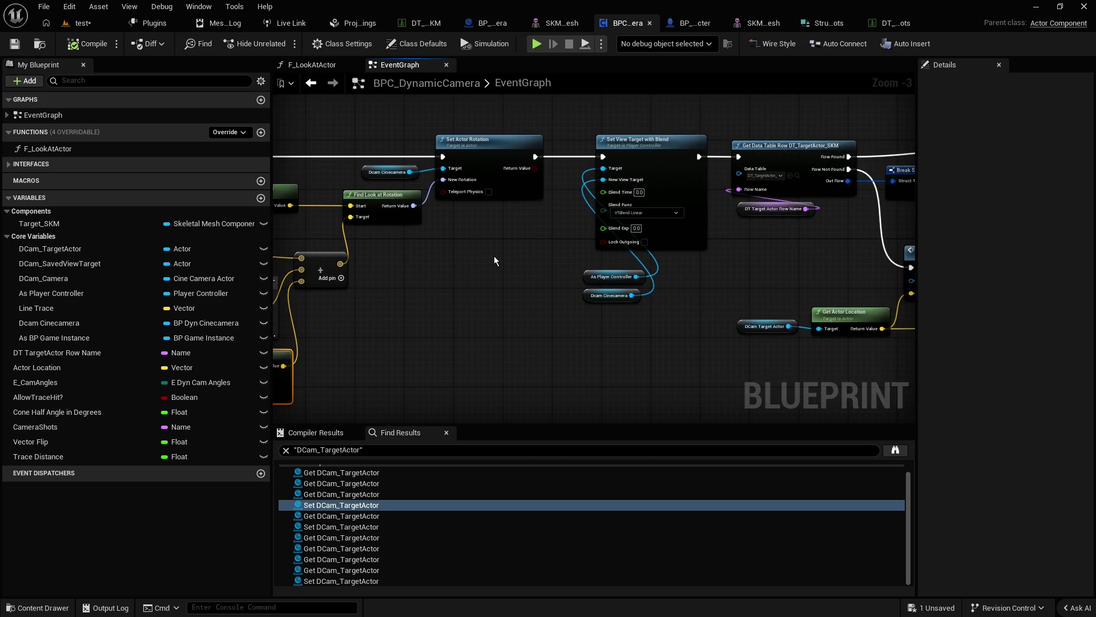
mouse_move(494, 255)
mouse_down()
mouse_move(615, 308)
mouse_move(493, 246)
mouse_up()
click(495, 240)
Navigate past the SKM Actor sections to the F Look at Actor node and open its function graph.
drag(621, 284, 524, 314)
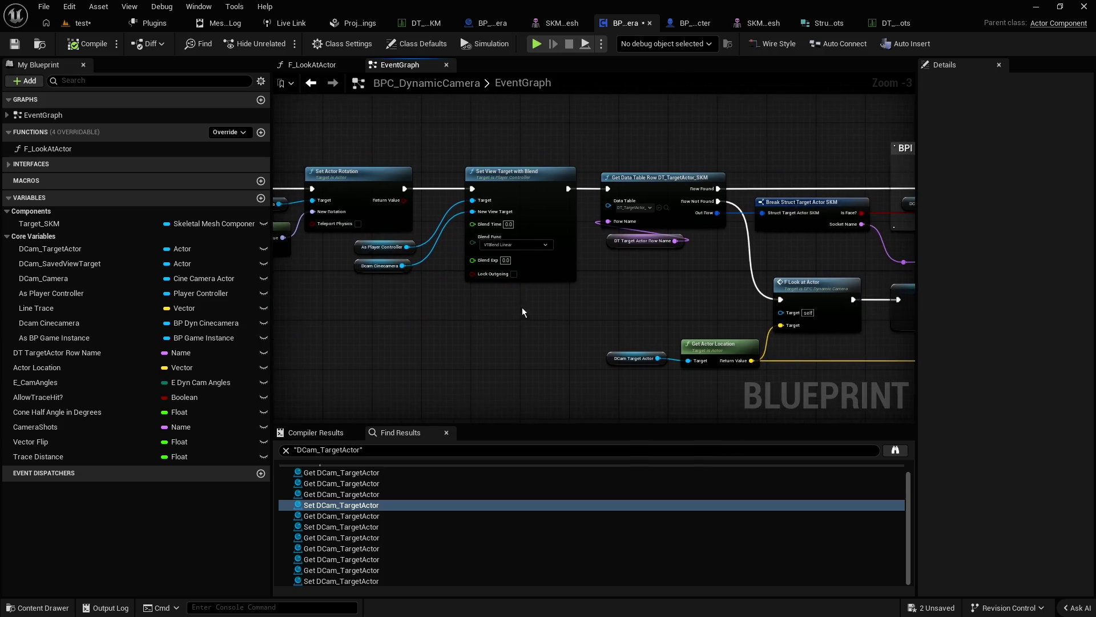
drag(668, 278, 411, 269)
mouse_move(558, 251)
mouse_down()
mouse_move(386, 220)
mouse_move(563, 229)
mouse_up()
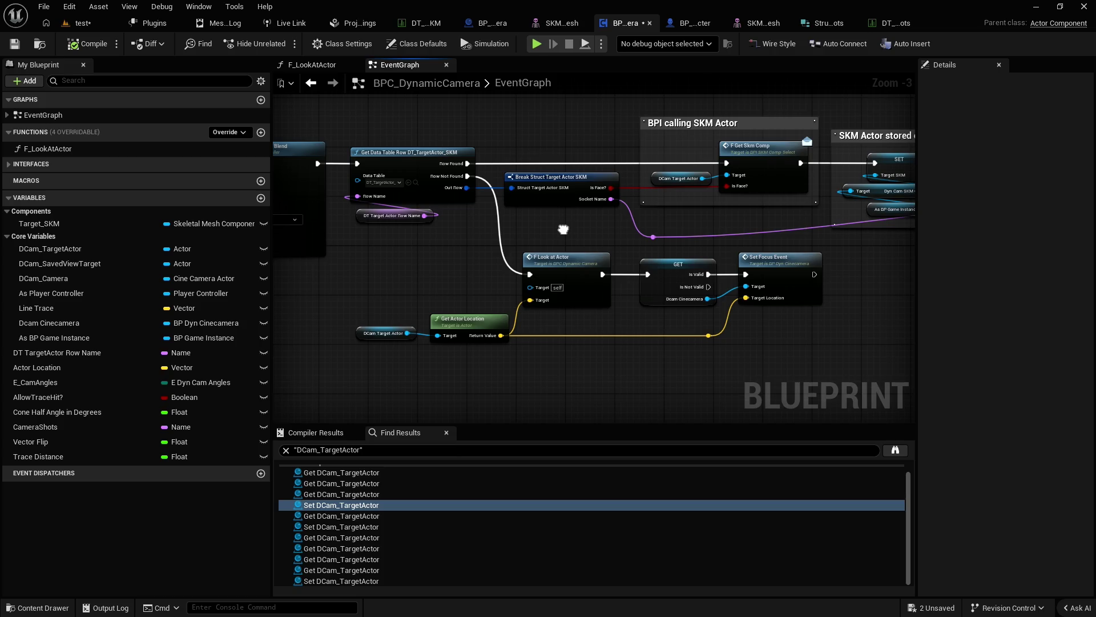
drag(563, 229, 426, 269)
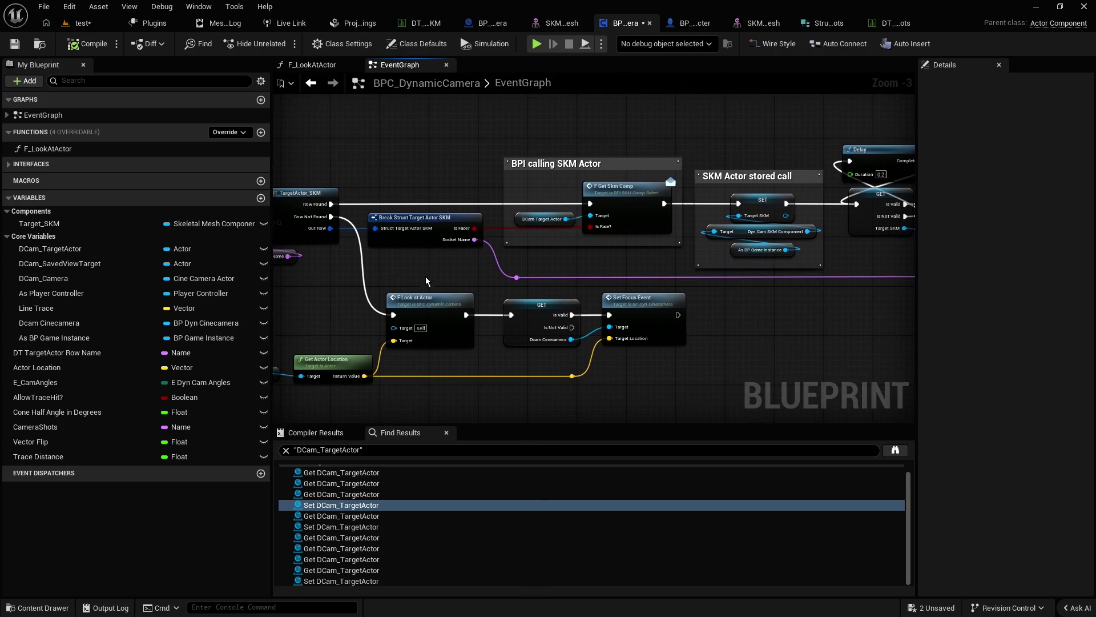
click(427, 300)
double_click(428, 301)
Inspect the Find Look at Rotation, Set Actor Rotation and entry nodes in F_LookAtActor, then return to EventGraph.
scroll(453, 230, down, 2)
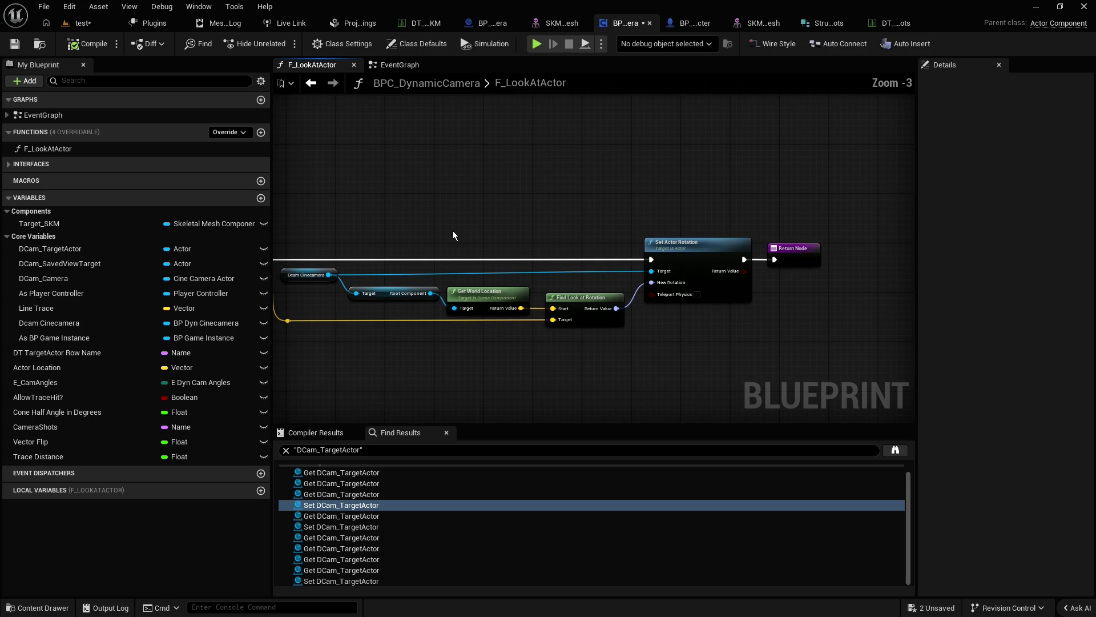
drag(456, 231, 562, 209)
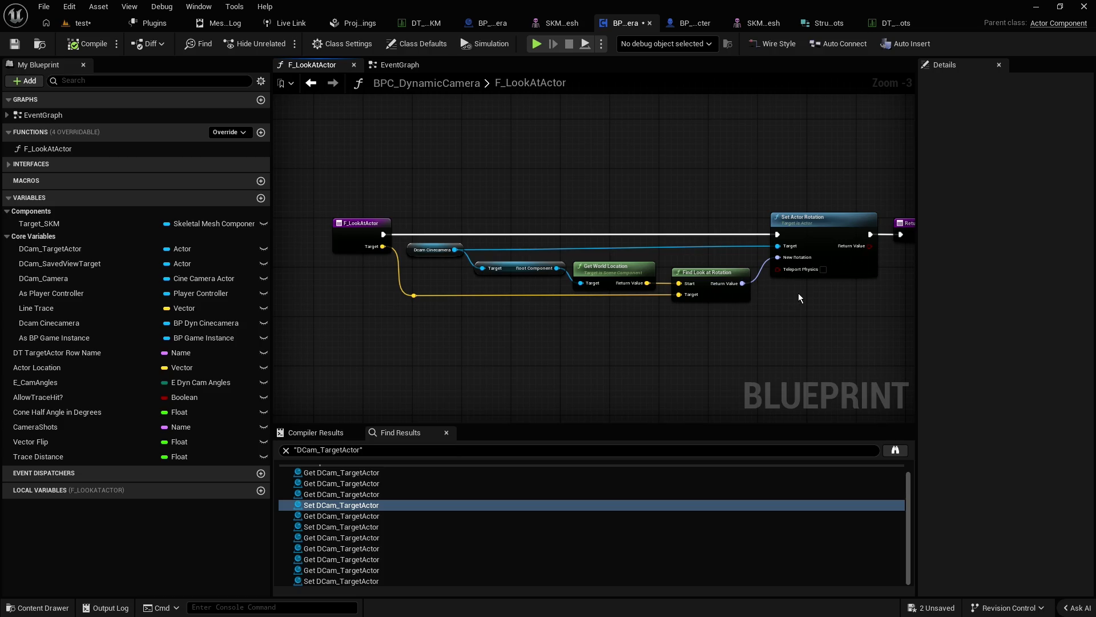
drag(799, 293, 724, 290)
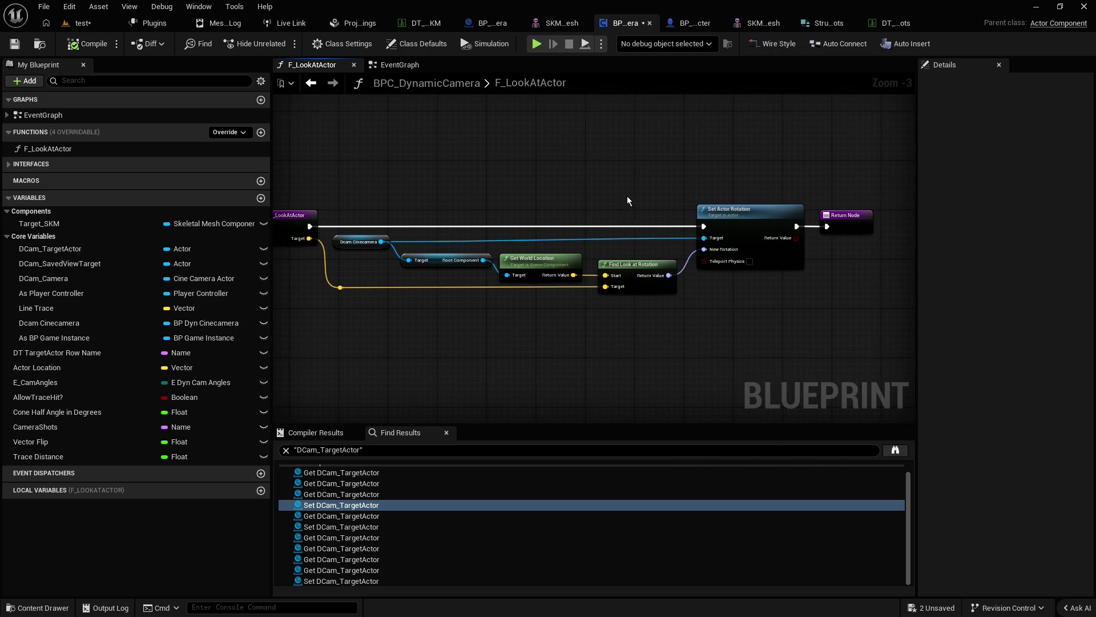
drag(753, 321, 632, 258)
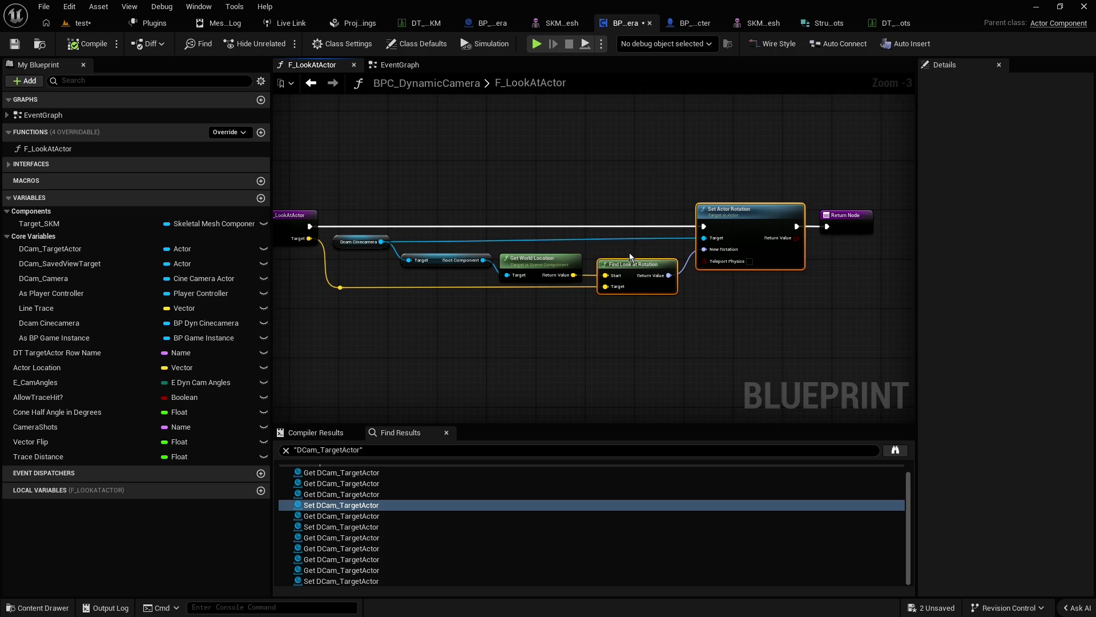
click(631, 257)
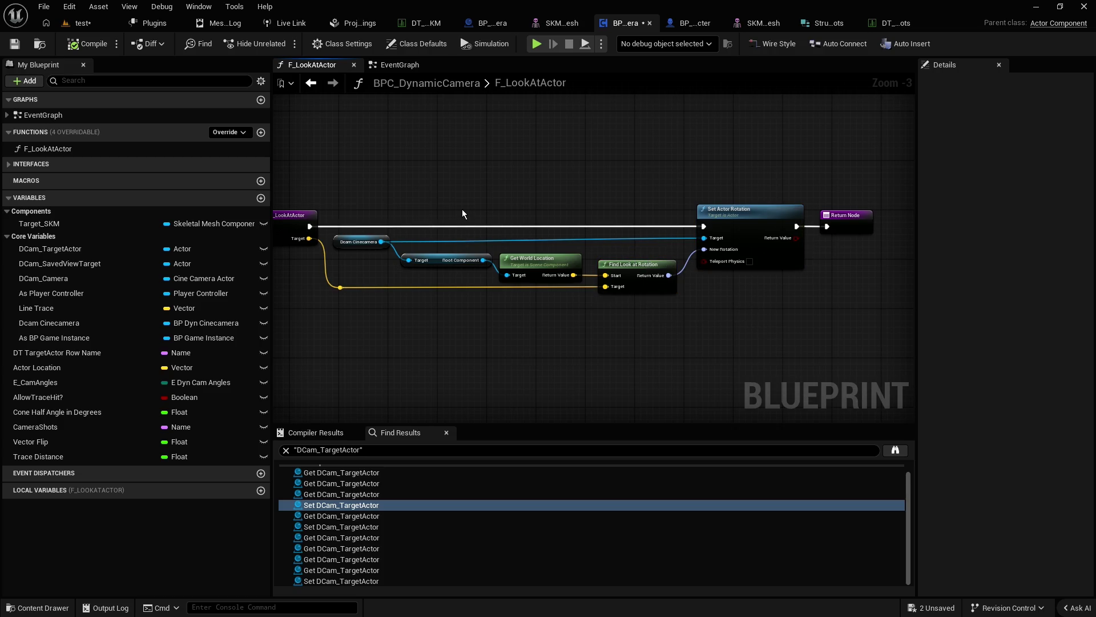
drag(458, 204, 513, 199)
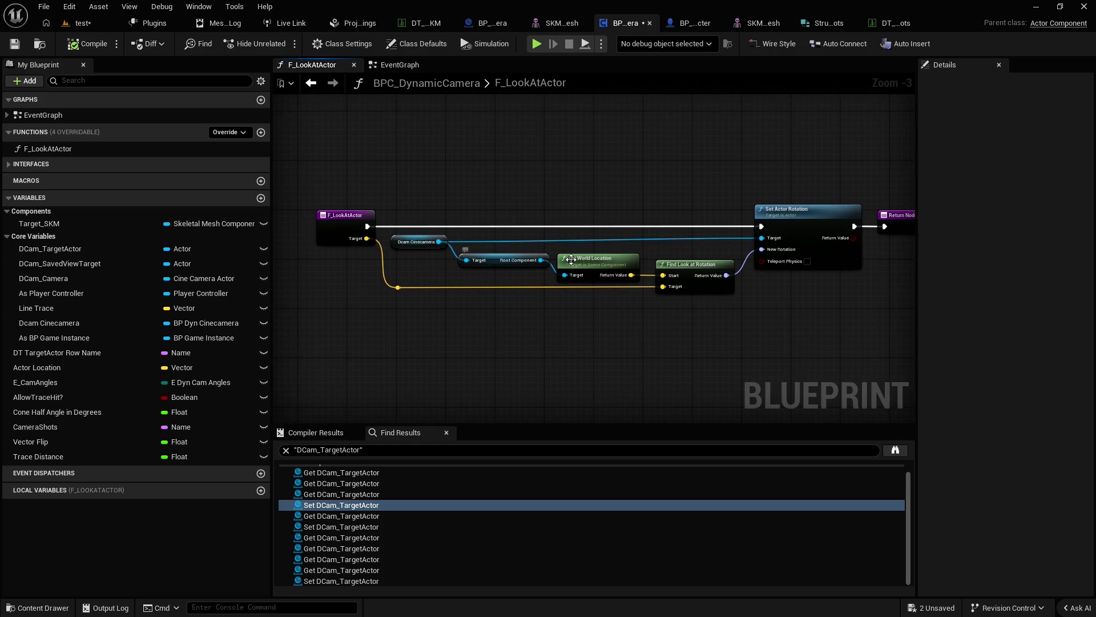
click(696, 267)
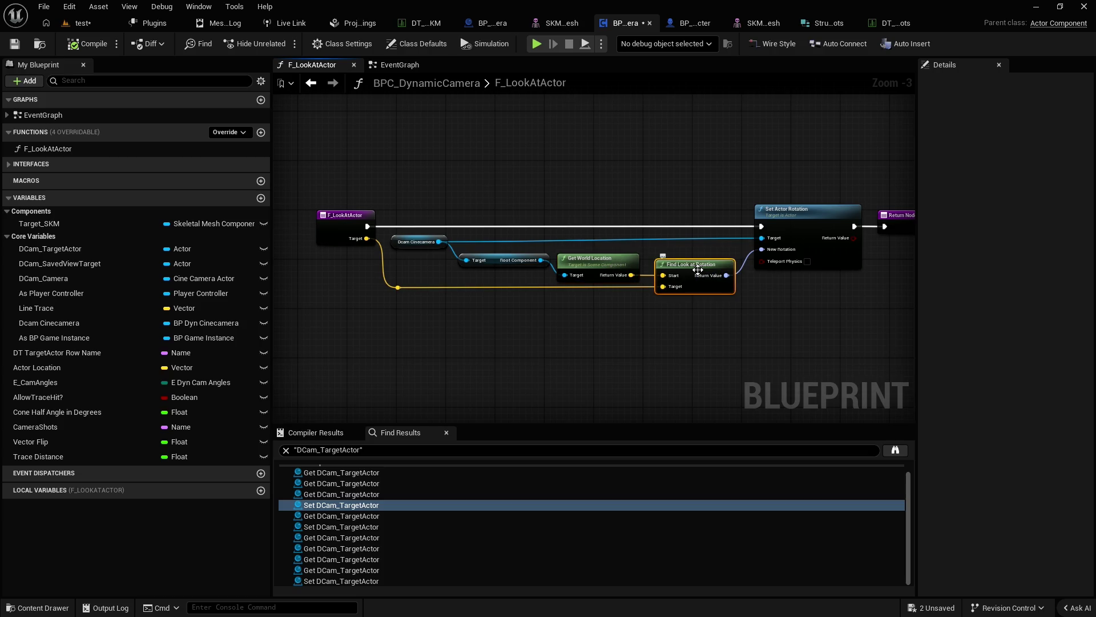
click(360, 231)
click(397, 73)
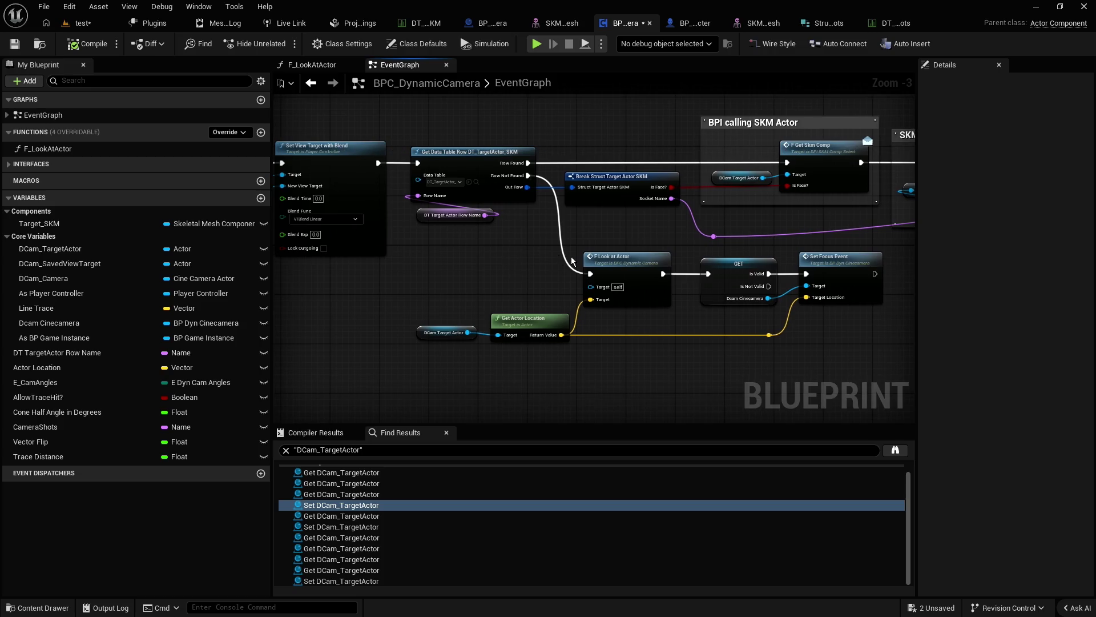
Open the F_LookAtActor function graph and pan it to show the Return Node.
scroll(514, 261, down, 3)
scroll(601, 274, up, 2)
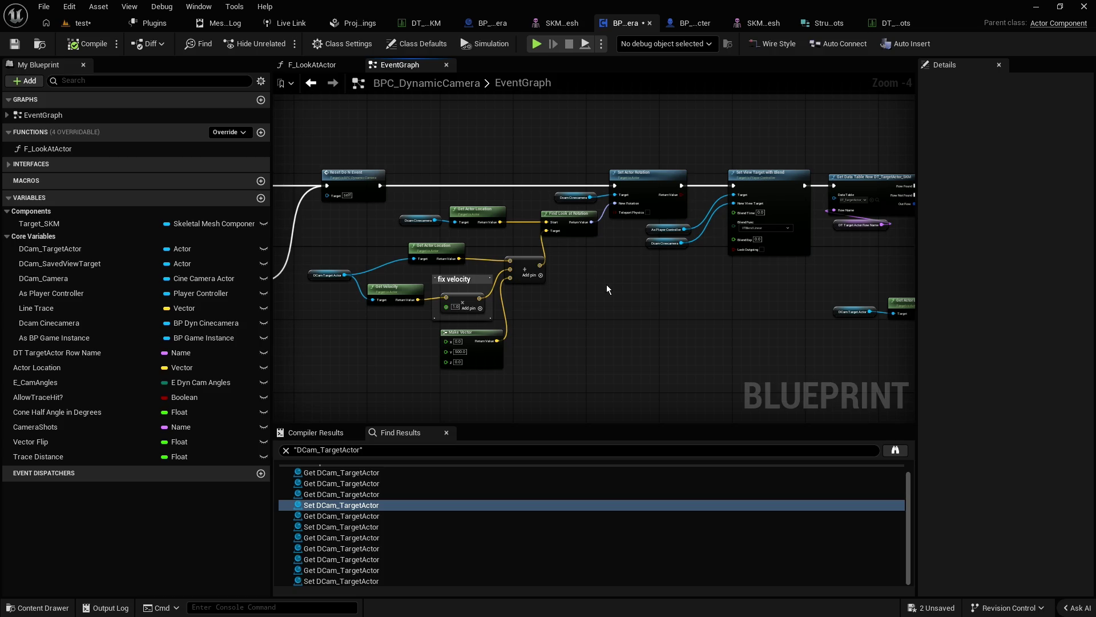
scroll(606, 288, up, 2)
double_click(678, 235)
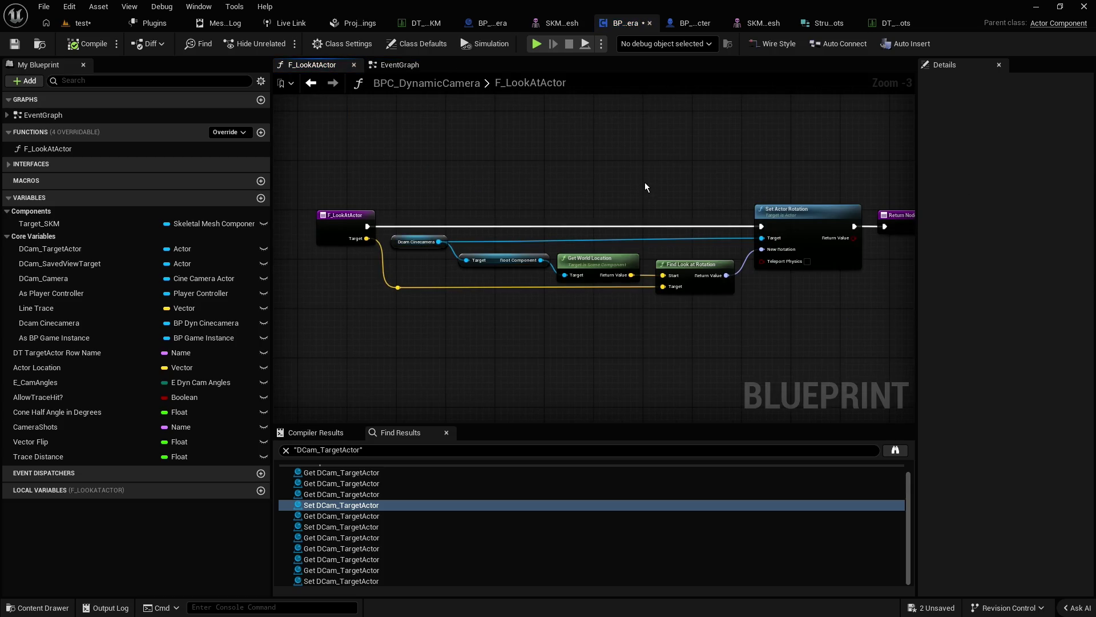
drag(645, 183, 488, 180)
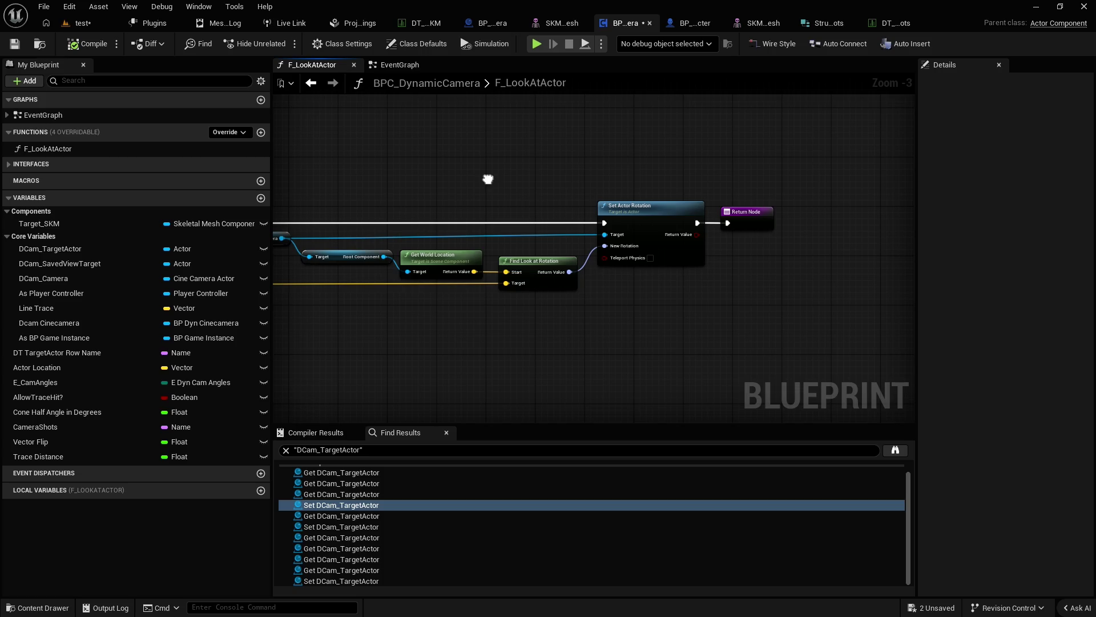
drag(413, 154, 494, 158)
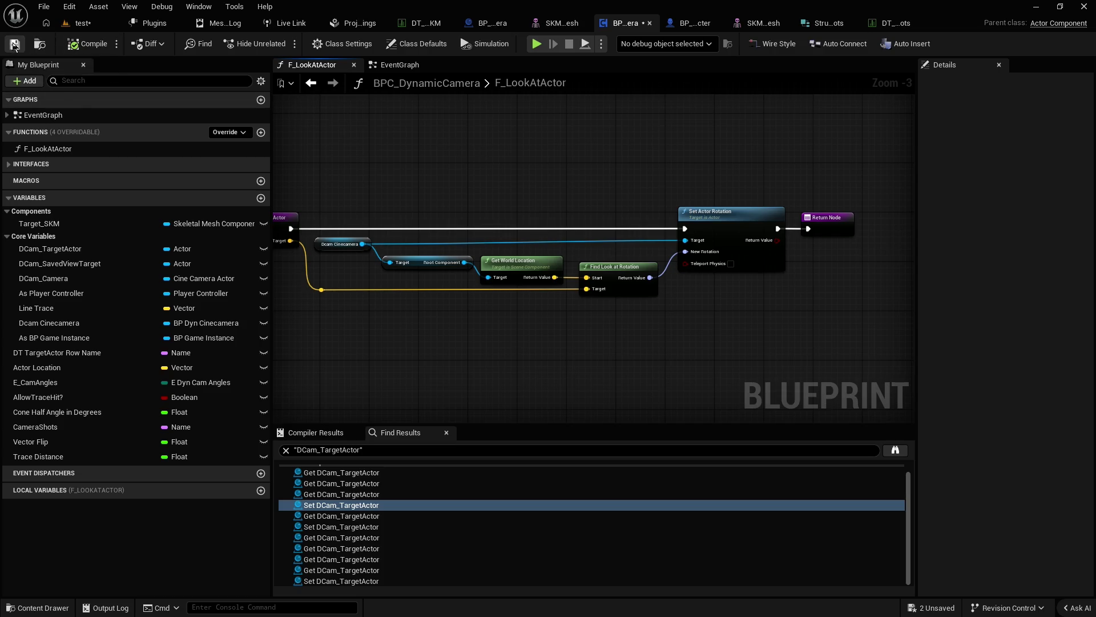
Save the BPC_DynamicCamera blueprint, check the test level, then return to the function graph.
click(14, 44)
click(80, 23)
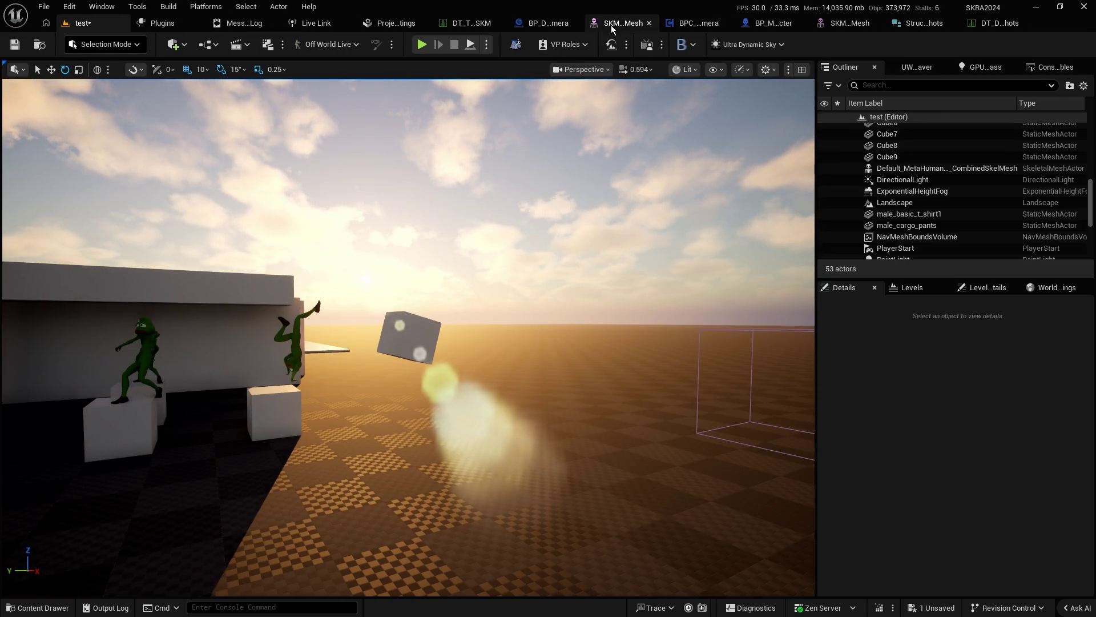
click(676, 24)
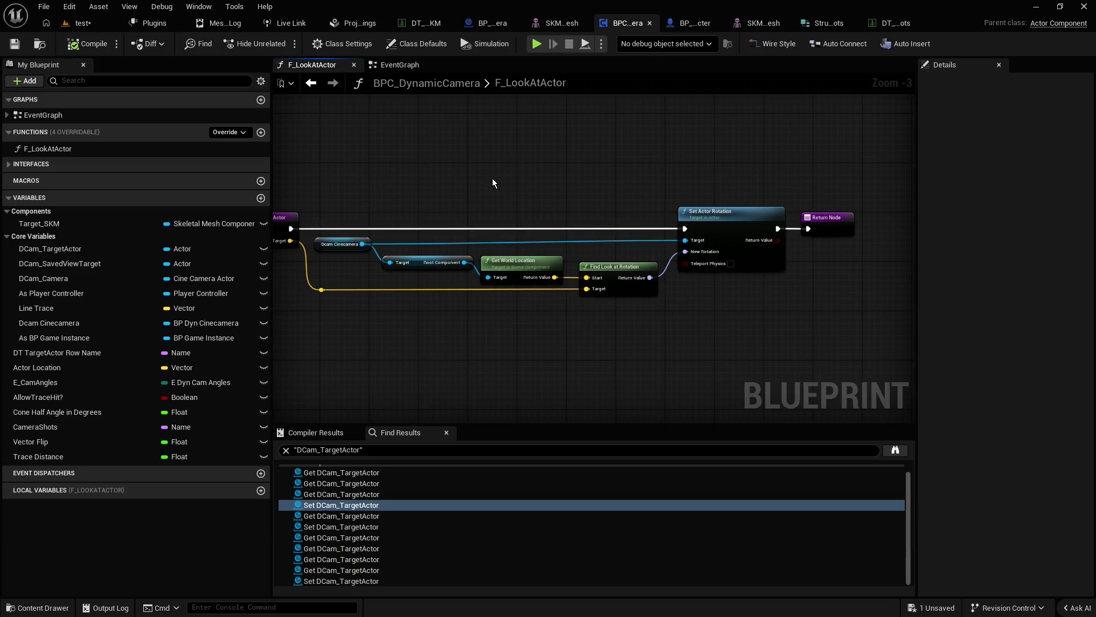
drag(492, 178, 558, 173)
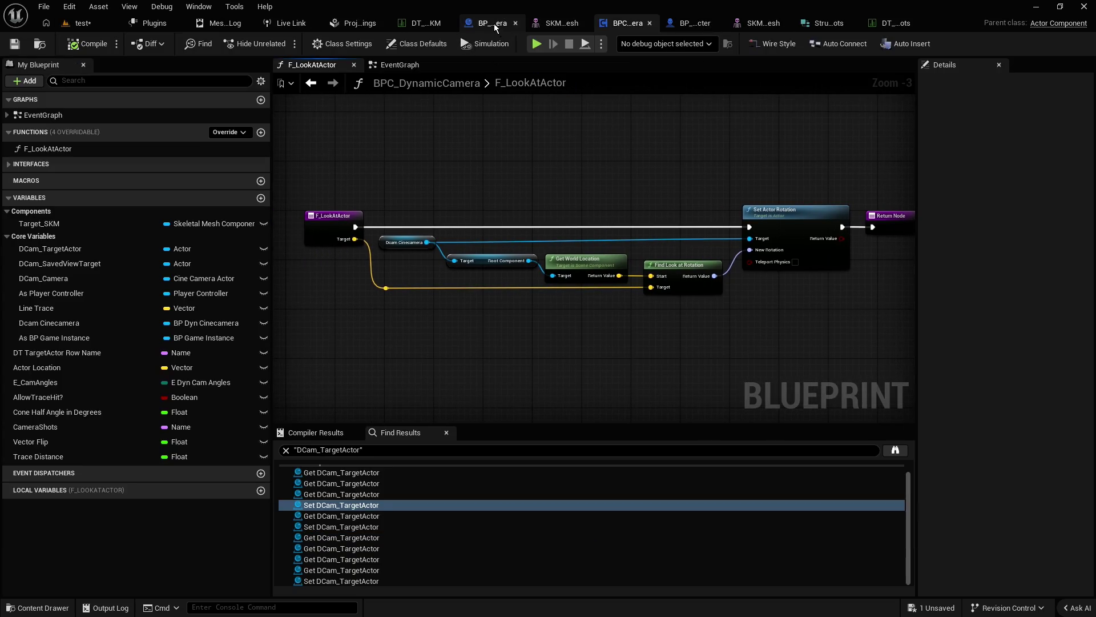
Return to the EventGraph and center the Add node and Make Vector in view.
click(399, 64)
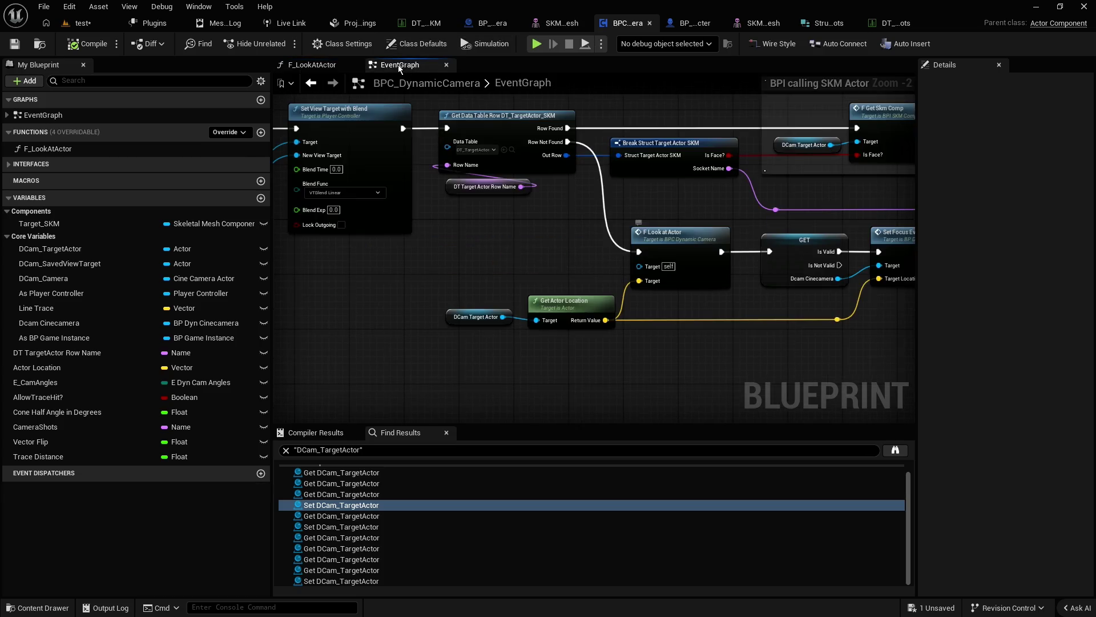
scroll(520, 212, down, 2)
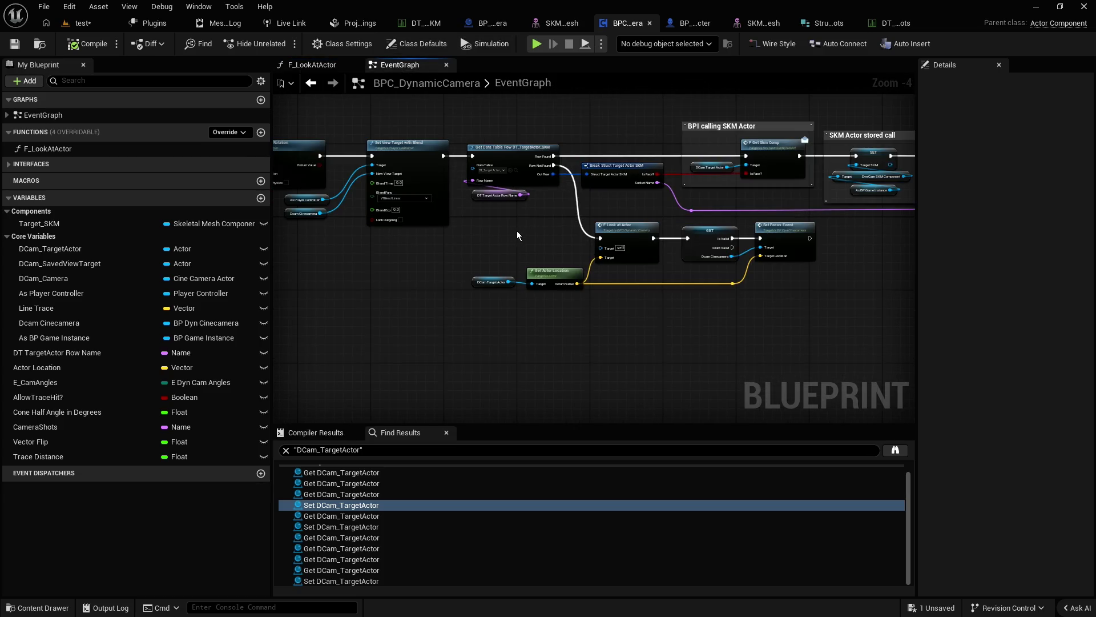
mouse_move(484, 233)
mouse_down()
mouse_move(327, 252)
mouse_move(581, 259)
mouse_up()
scroll(581, 260, up, 1)
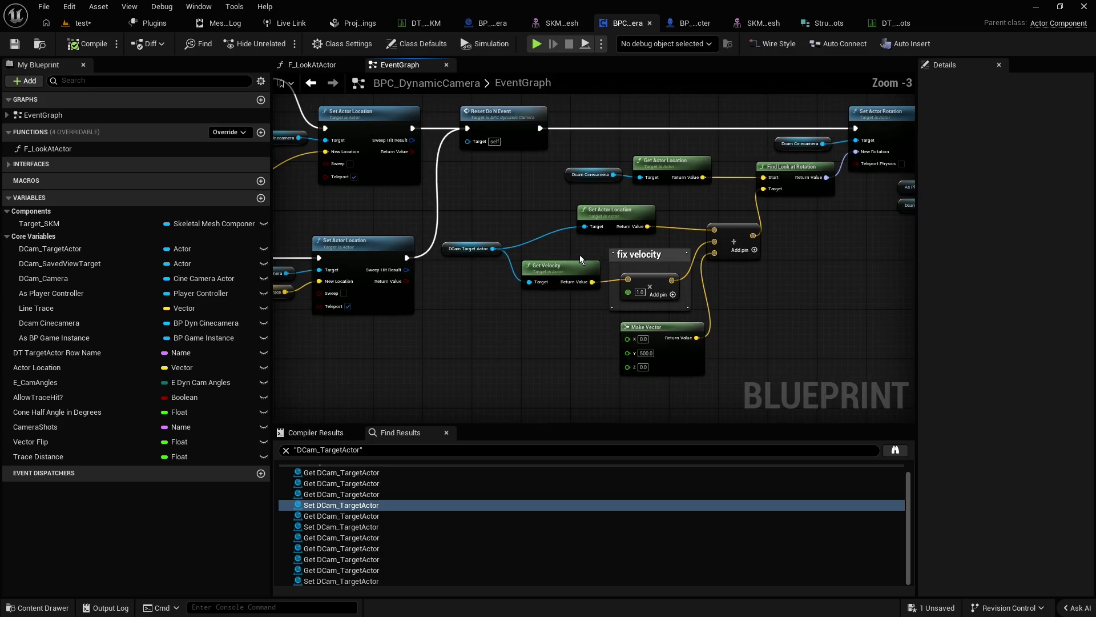
drag(811, 241, 722, 283)
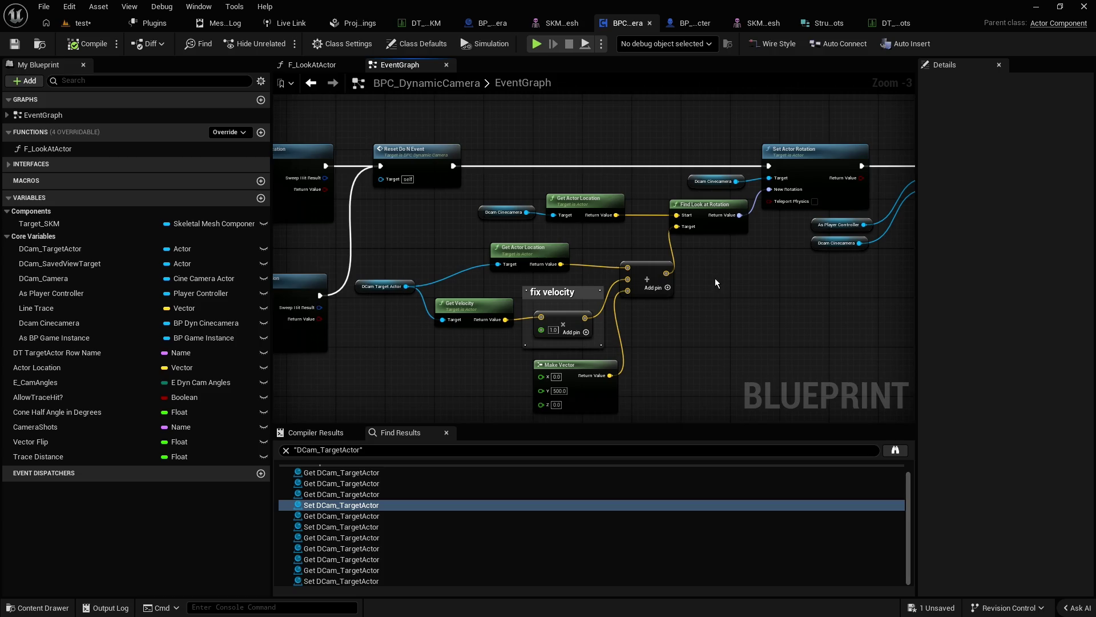
scroll(718, 299, up, 1)
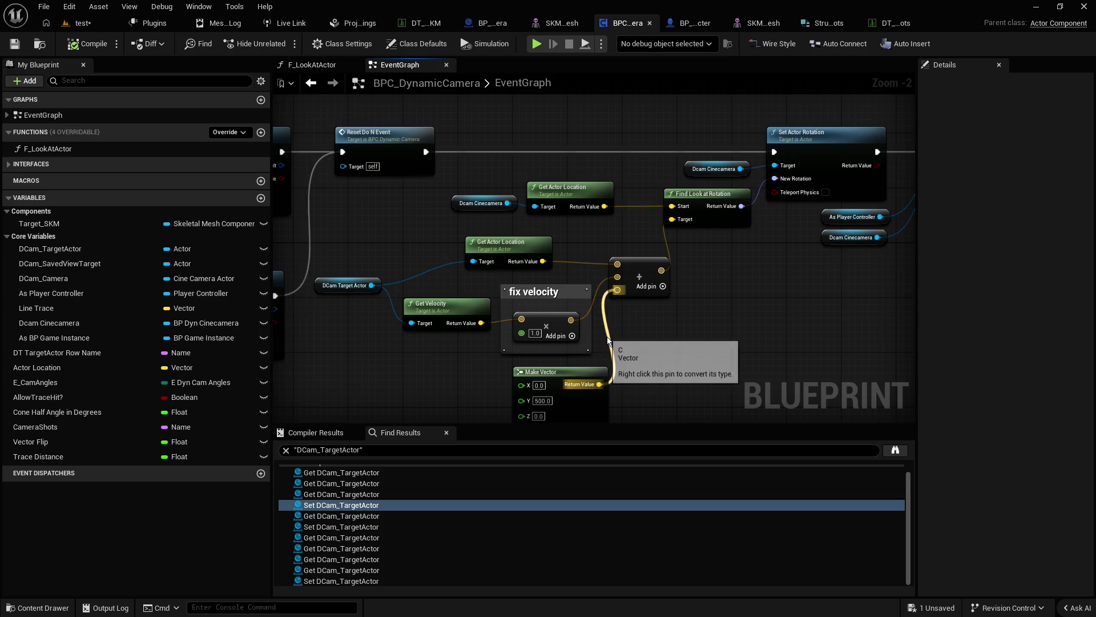
Break the Make Vector link to the Add node and remove its unused third pin.
alt+click(618, 292)
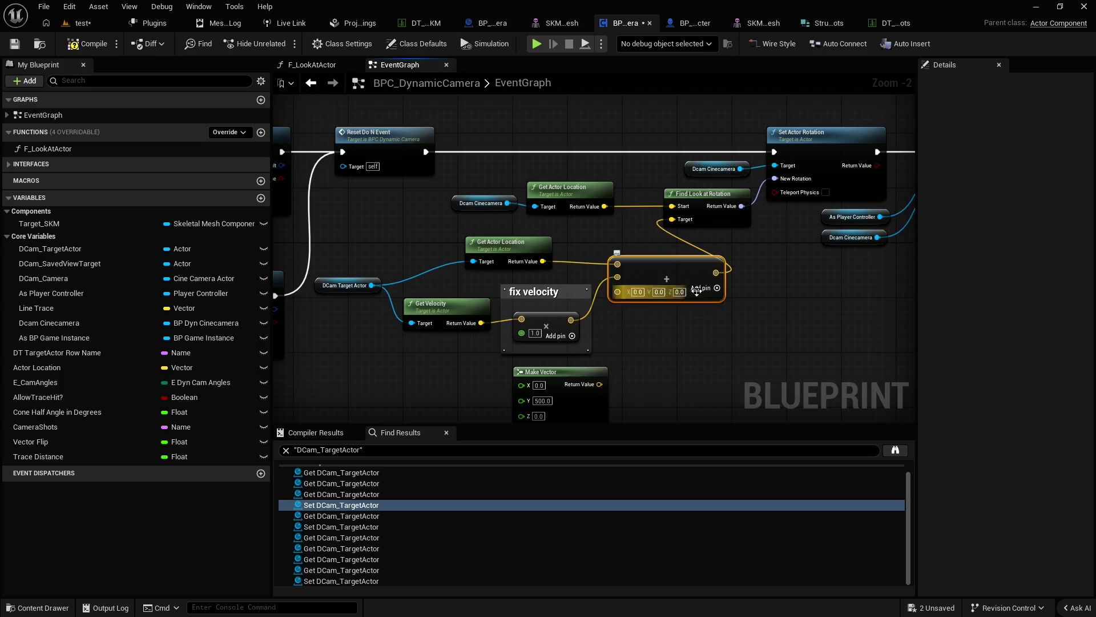
right_click(618, 293)
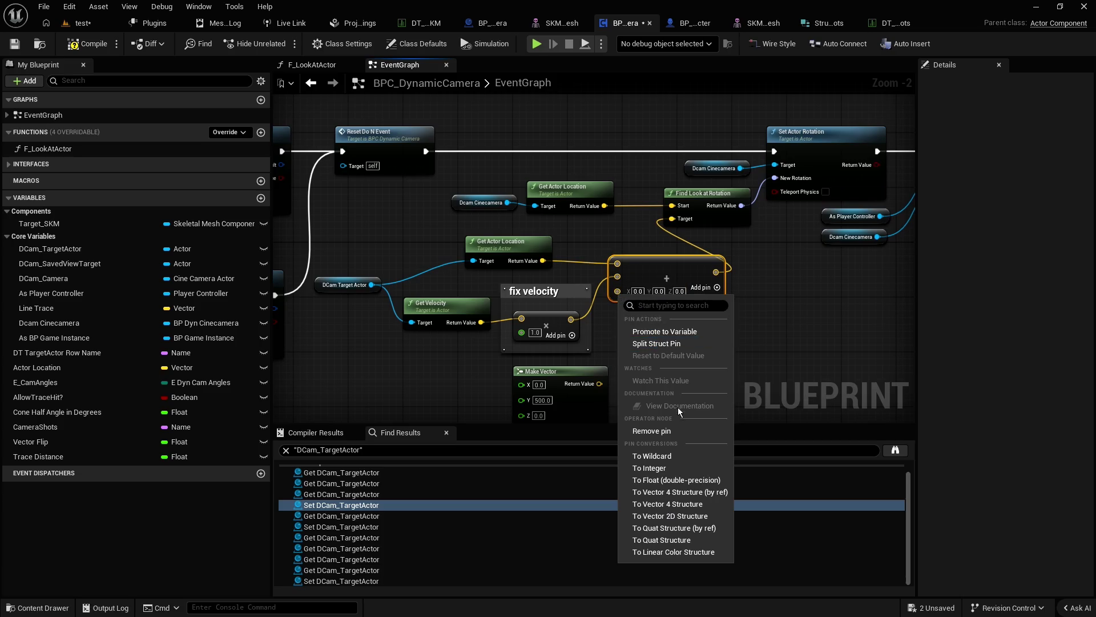
click(674, 432)
click(667, 326)
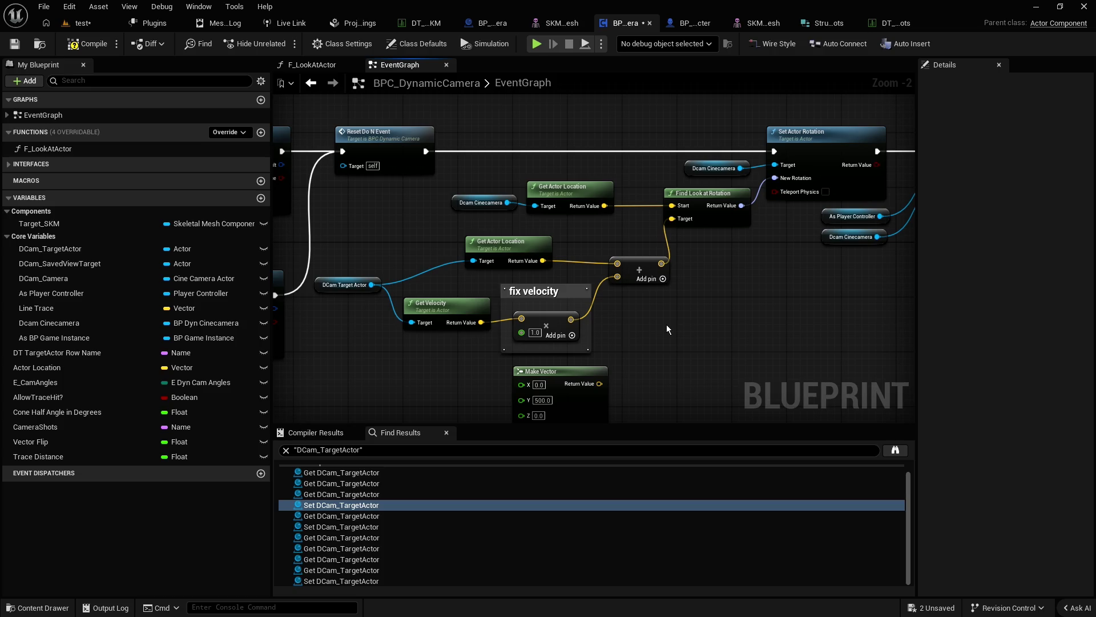
Pan the graph to the Set View Target with Blend and Reset Do N nodes.
scroll(669, 315, down, 1)
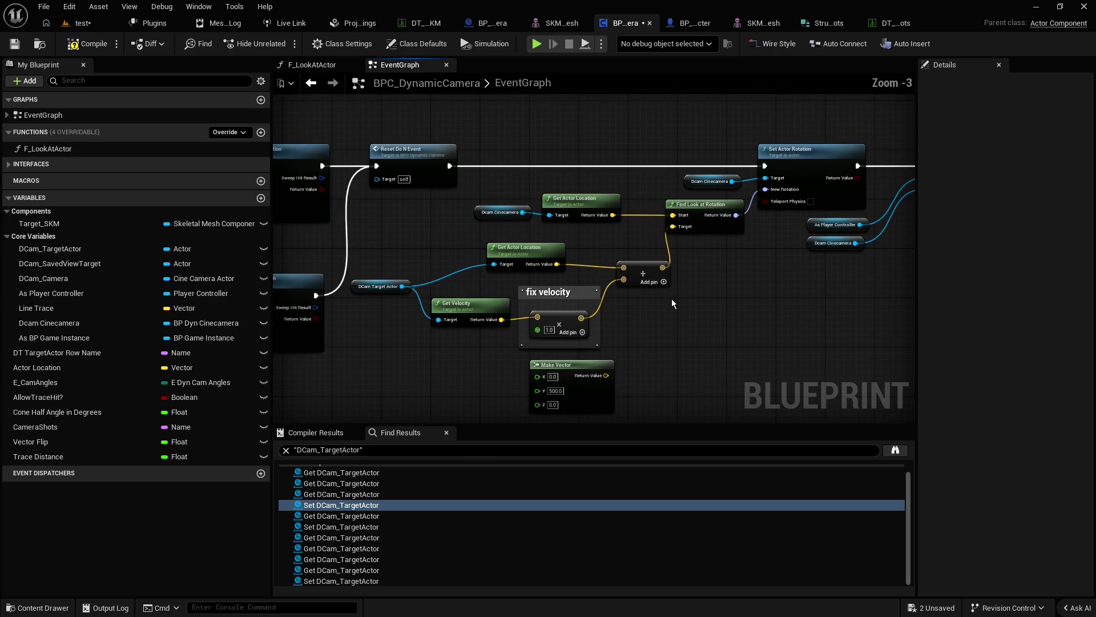
drag(732, 293, 558, 293)
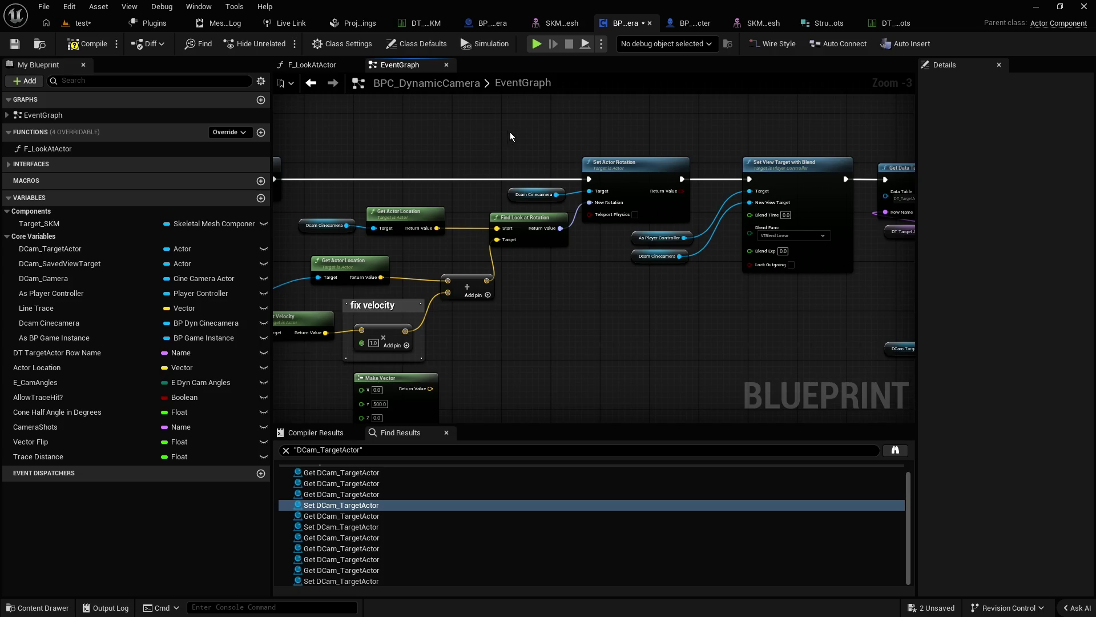
drag(506, 153, 594, 156)
scroll(531, 177, down, 1)
scroll(492, 220, up, 1)
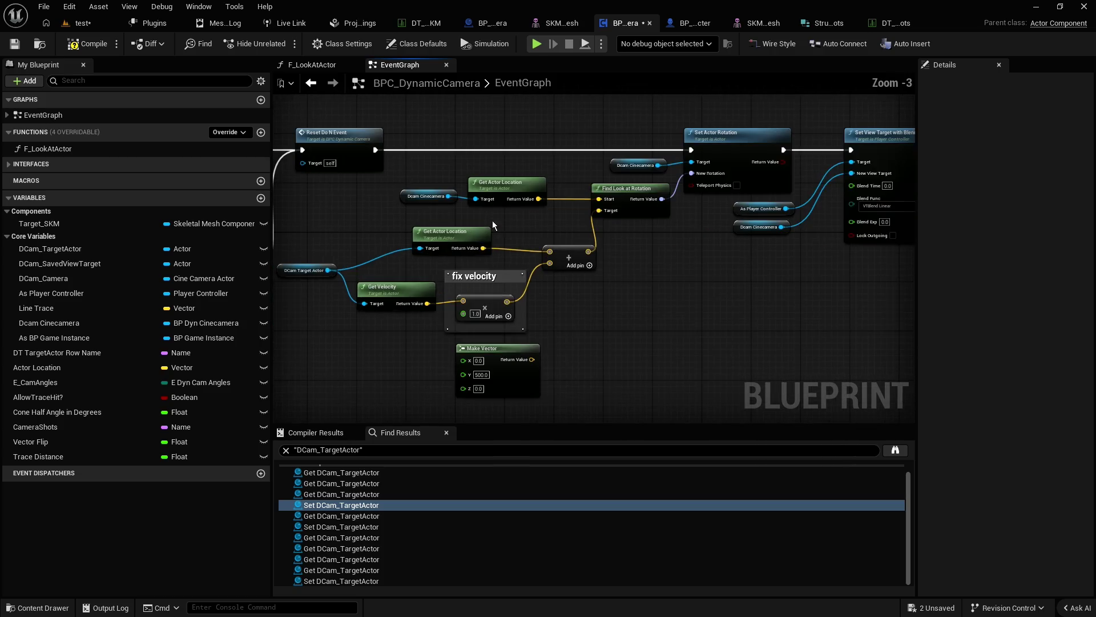
scroll(517, 216, down, 1)
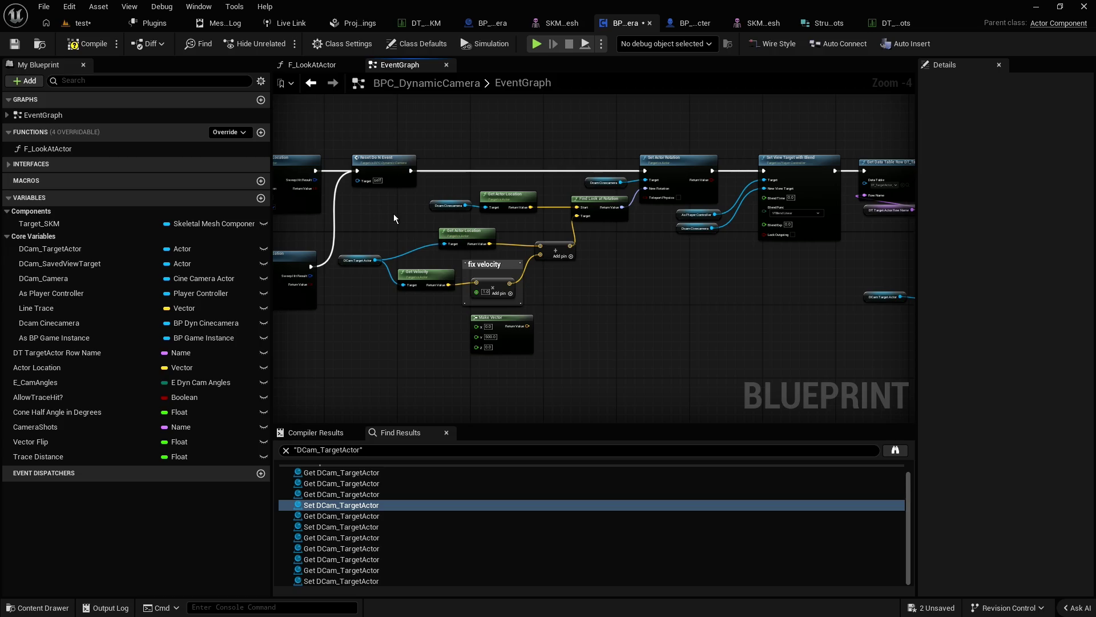
Add a comment box titled "f look at actor overwriets rotatio" beside the Add node.
key(c)
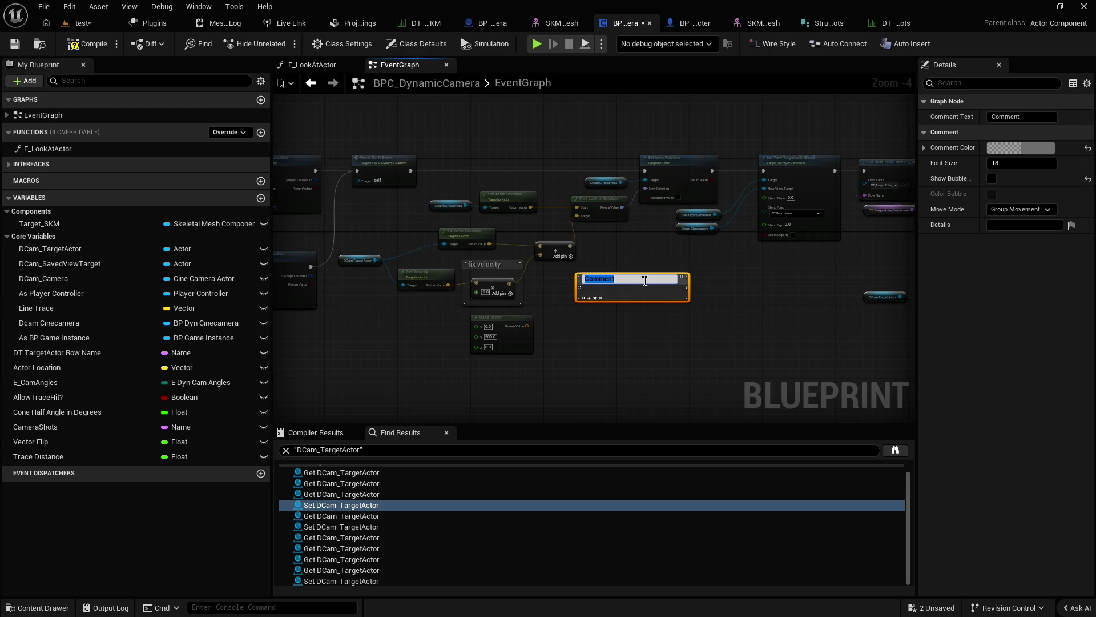
text(f look at act)
text(or over)
text(wriets r)
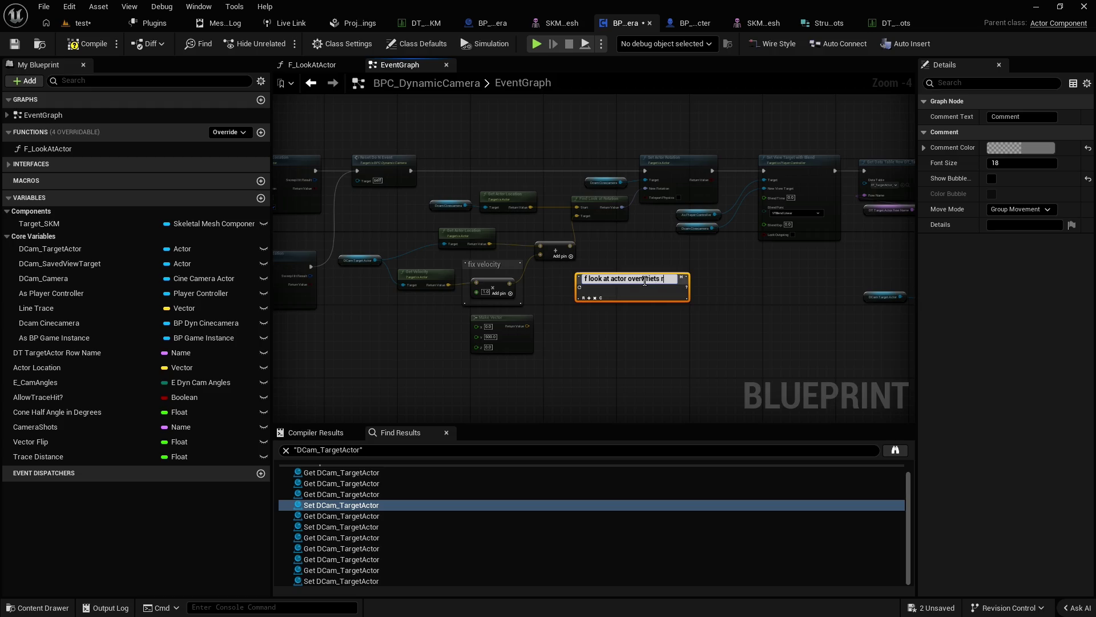